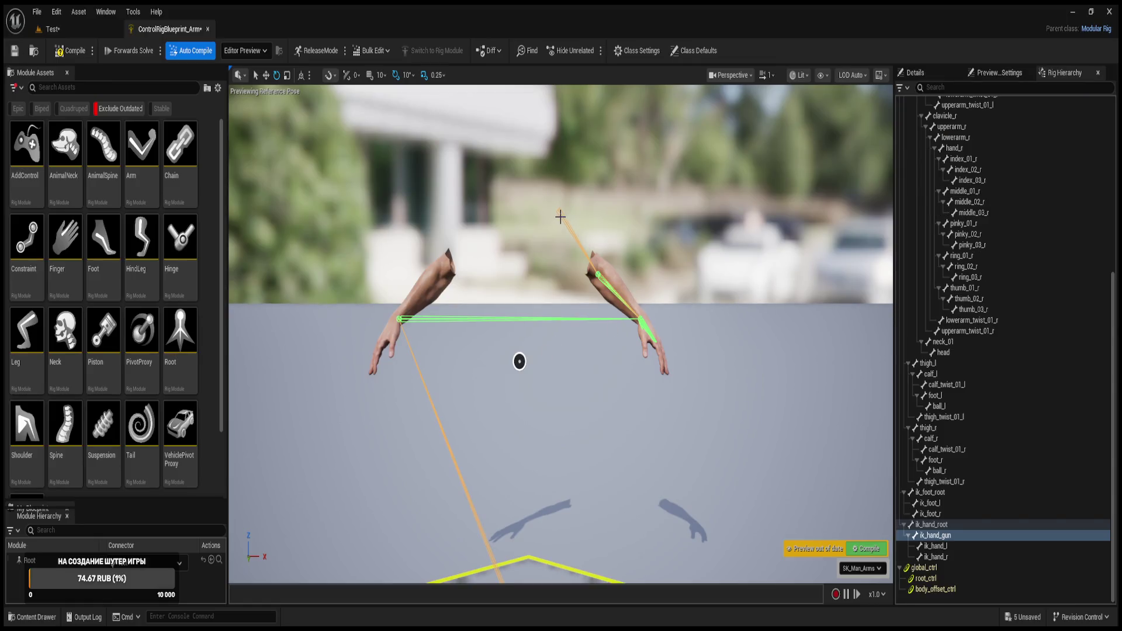
- Preview spine_03 and the left leg bones thigh_l, calf_l, calf_twist_01_l and foot_l on the skeleton
{"action": "left_click", "coordinate": [572, 217]}
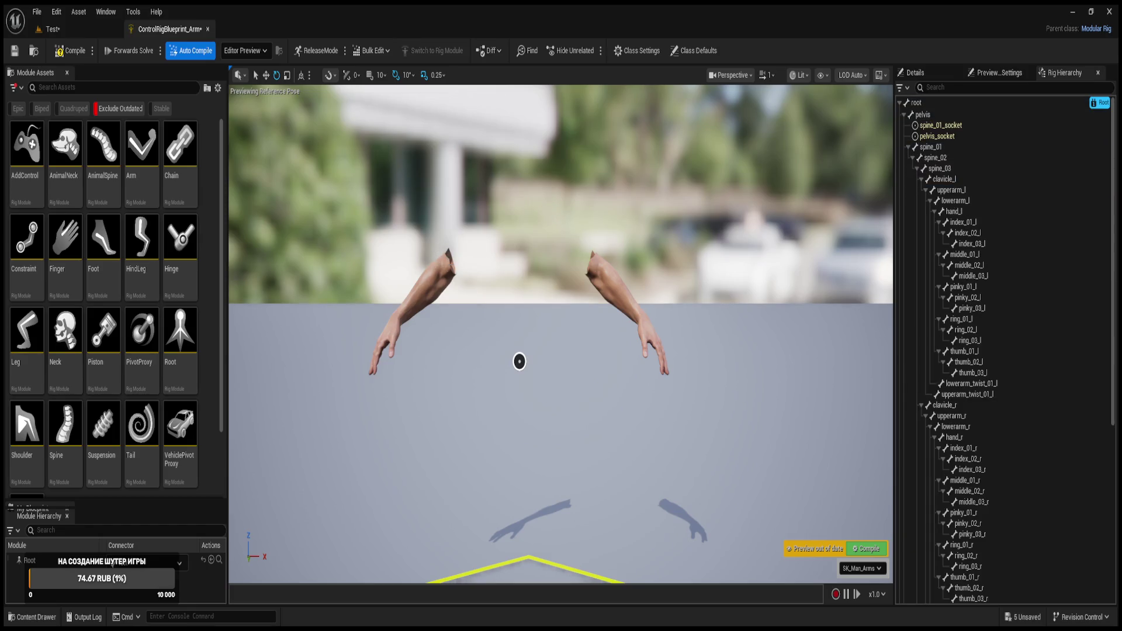
{"action": "left_click", "coordinate": [938, 169]}
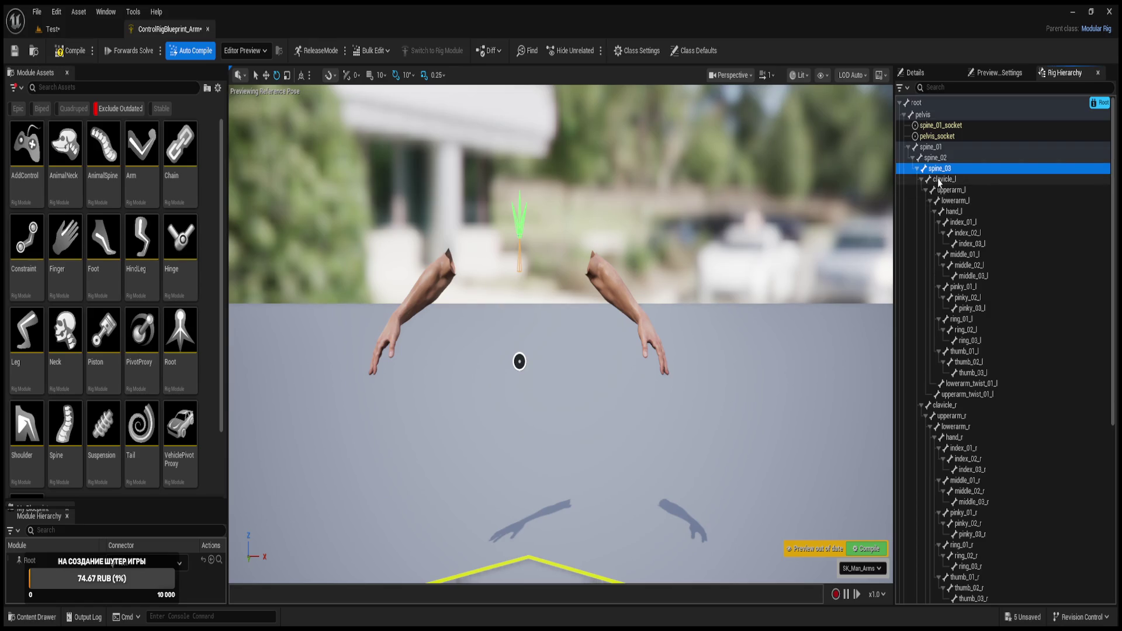
{"action": "left_click", "coordinate": [916, 168]}
{"action": "left_click", "coordinate": [928, 181]}
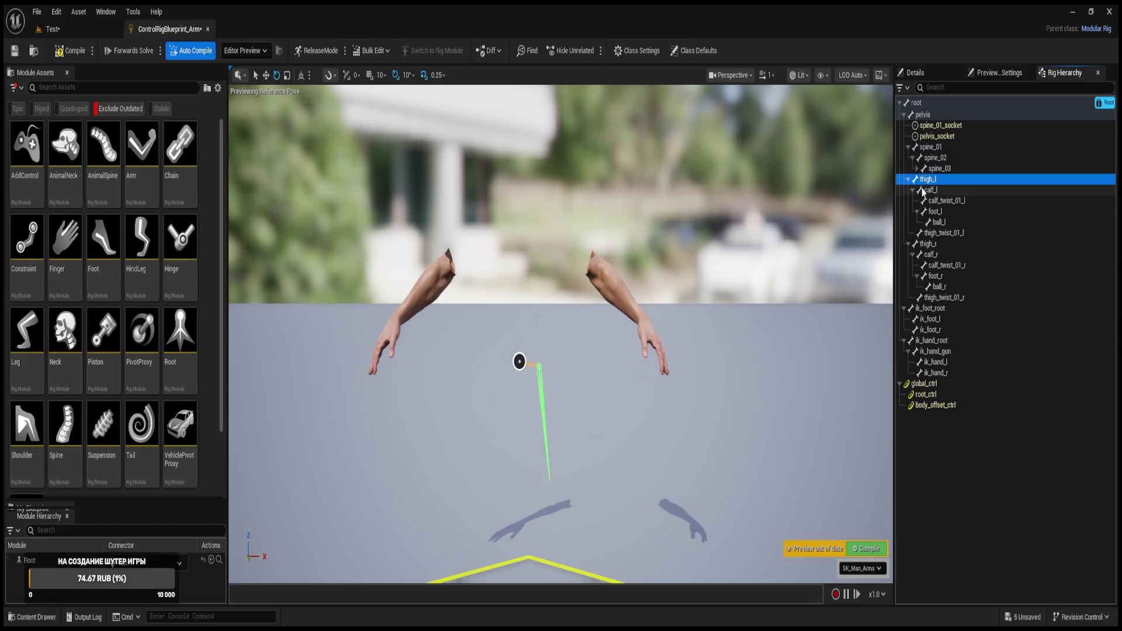
{"action": "left_click", "coordinate": [929, 191]}
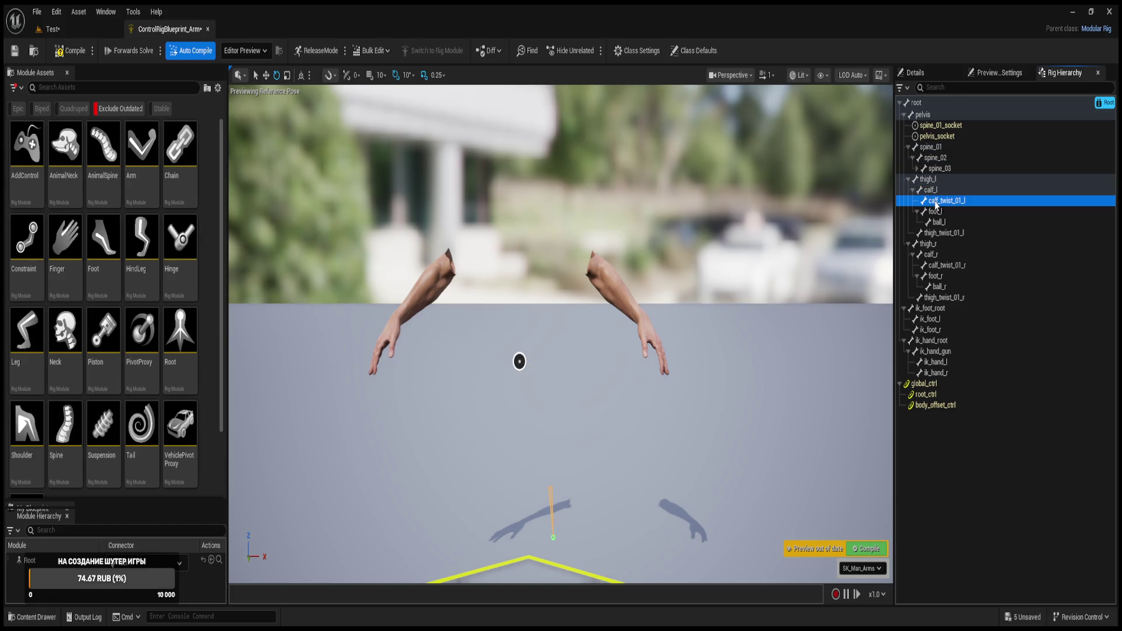
{"action": "left_click", "coordinate": [927, 212]}
{"action": "left_click", "coordinate": [929, 201]}
{"action": "left_click", "coordinate": [927, 191]}
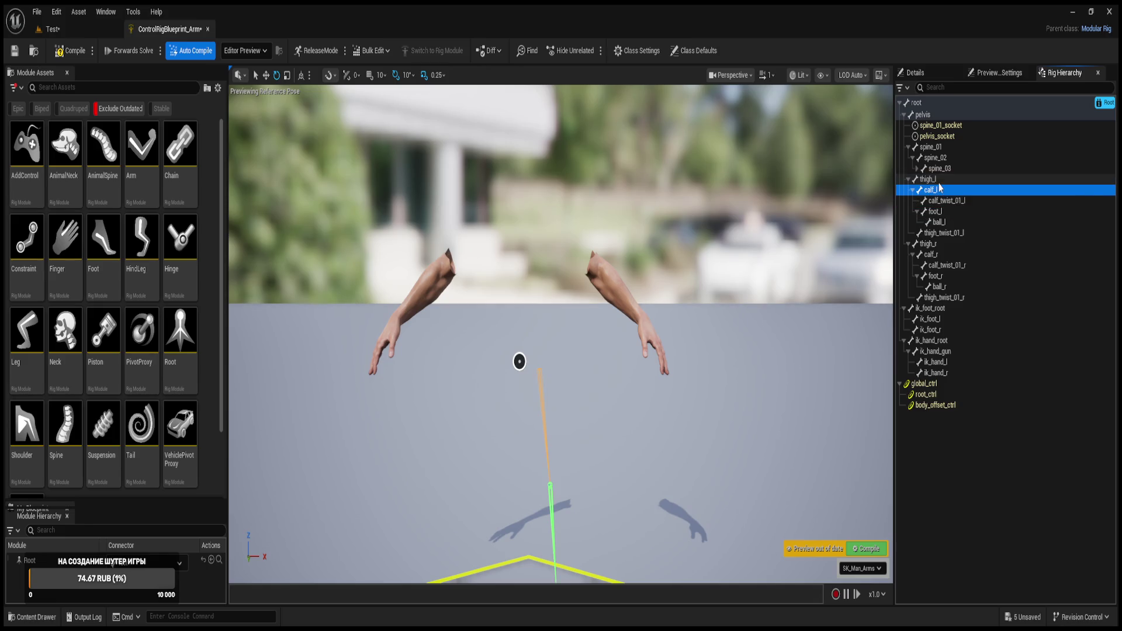
{"action": "left_click", "coordinate": [937, 180]}
- Fold the left leg chain and preview the right leg bones thigh_r and calf_r
{"action": "left_click", "coordinate": [907, 179]}
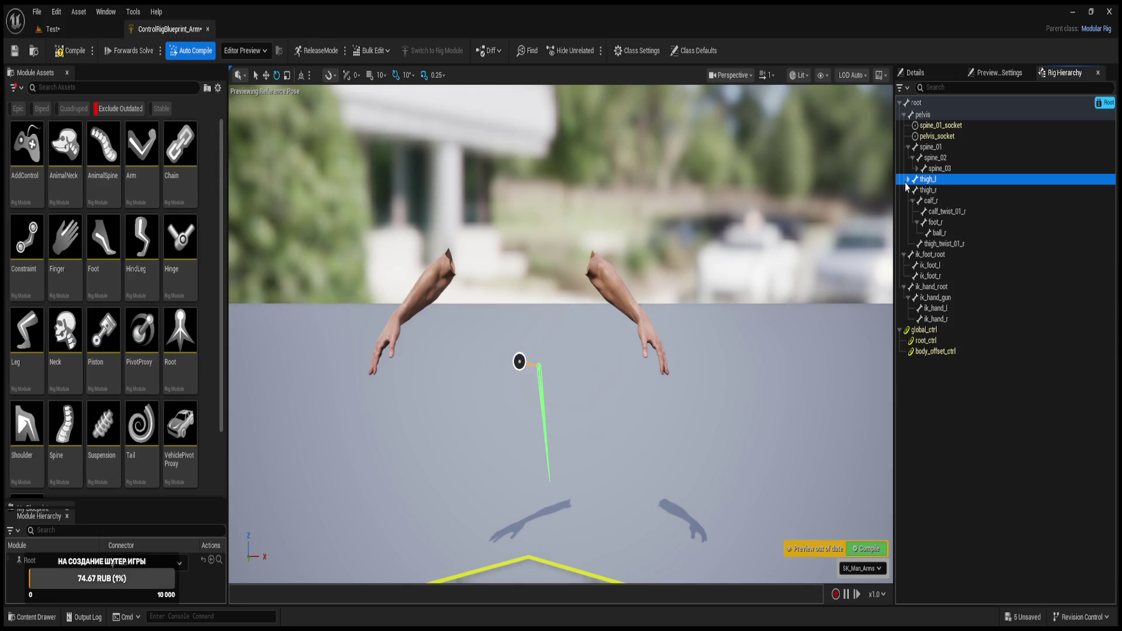
{"action": "left_click", "coordinate": [930, 191]}
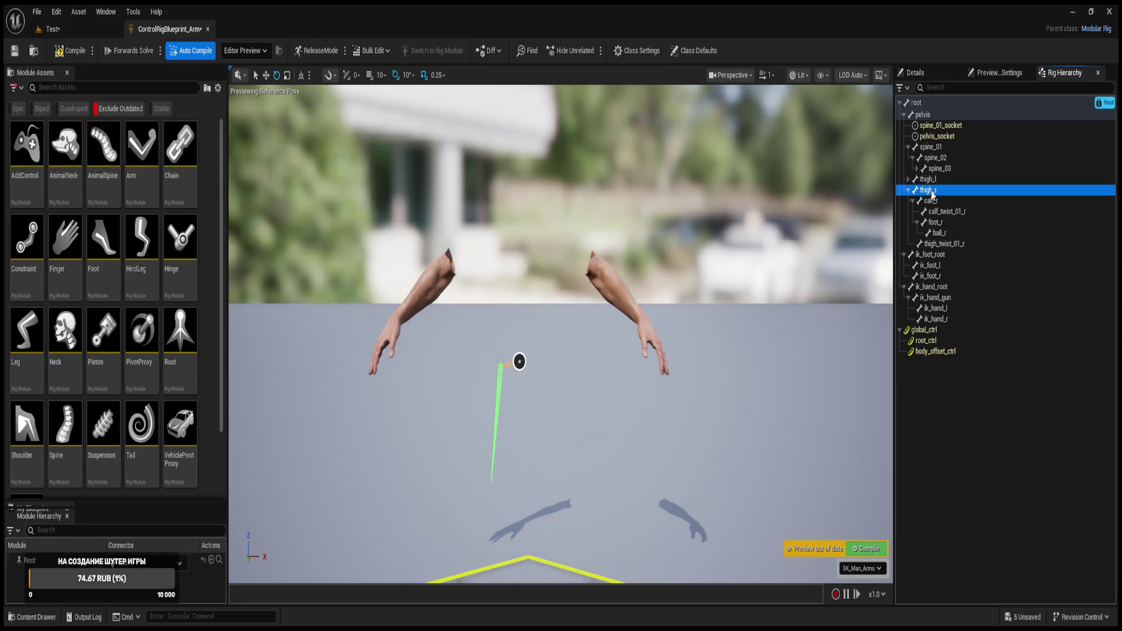
{"action": "key", "text": "Up"}
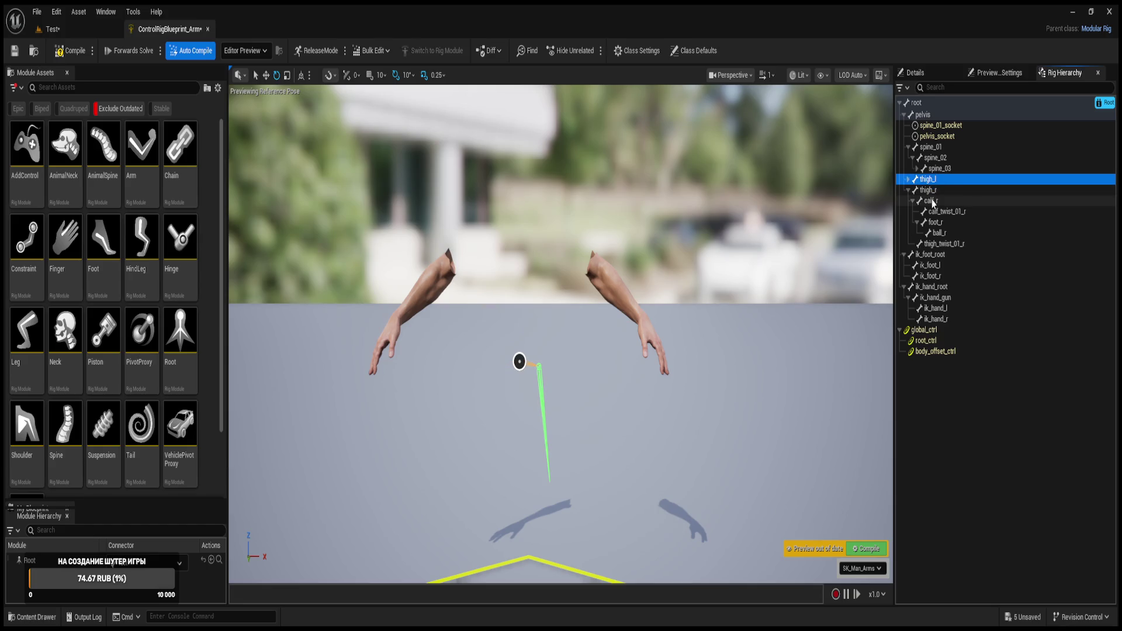
{"action": "left_click", "coordinate": [933, 201]}
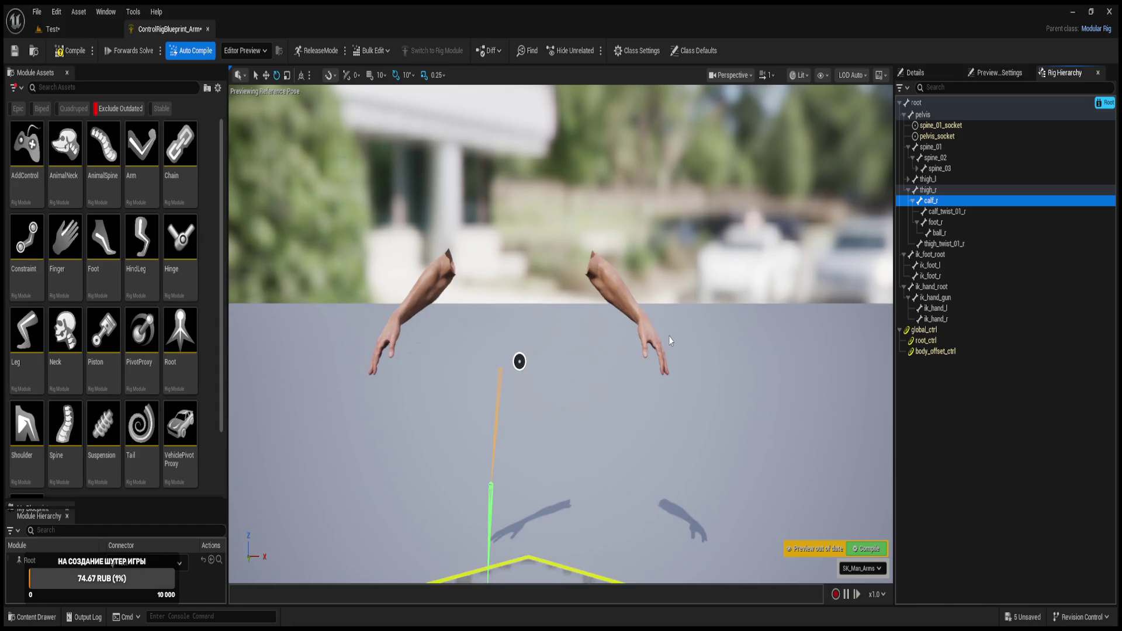
- Preview spine_01, spine_02 and spine_03, then expand spine_03 to reveal the arm bones
{"action": "left_click", "coordinate": [929, 170]}
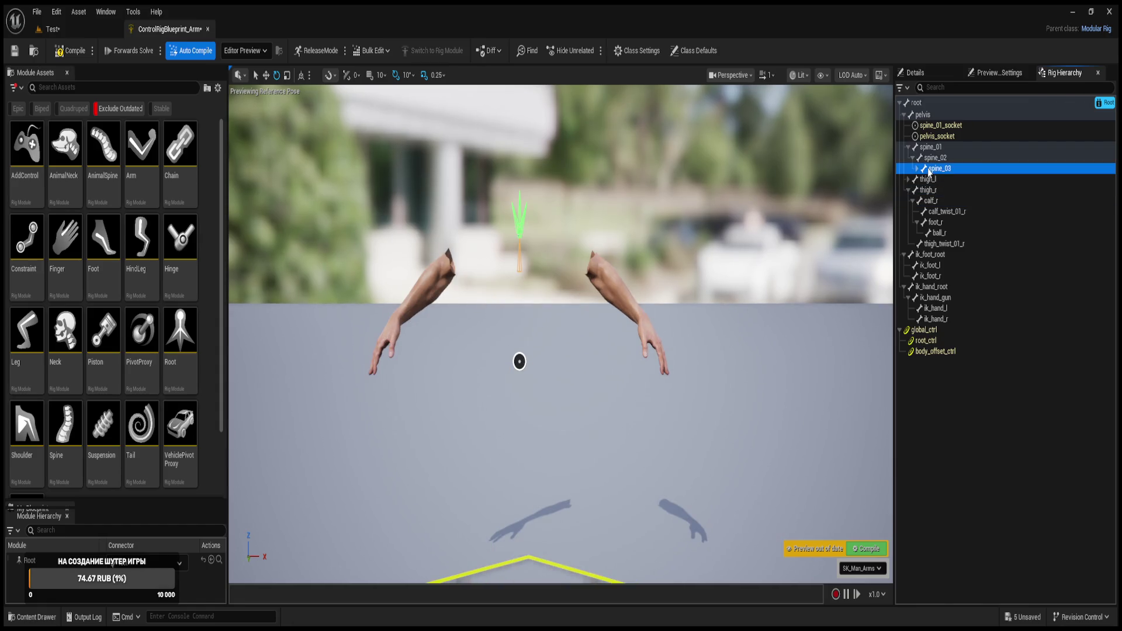
{"action": "left_click", "coordinate": [935, 180]}
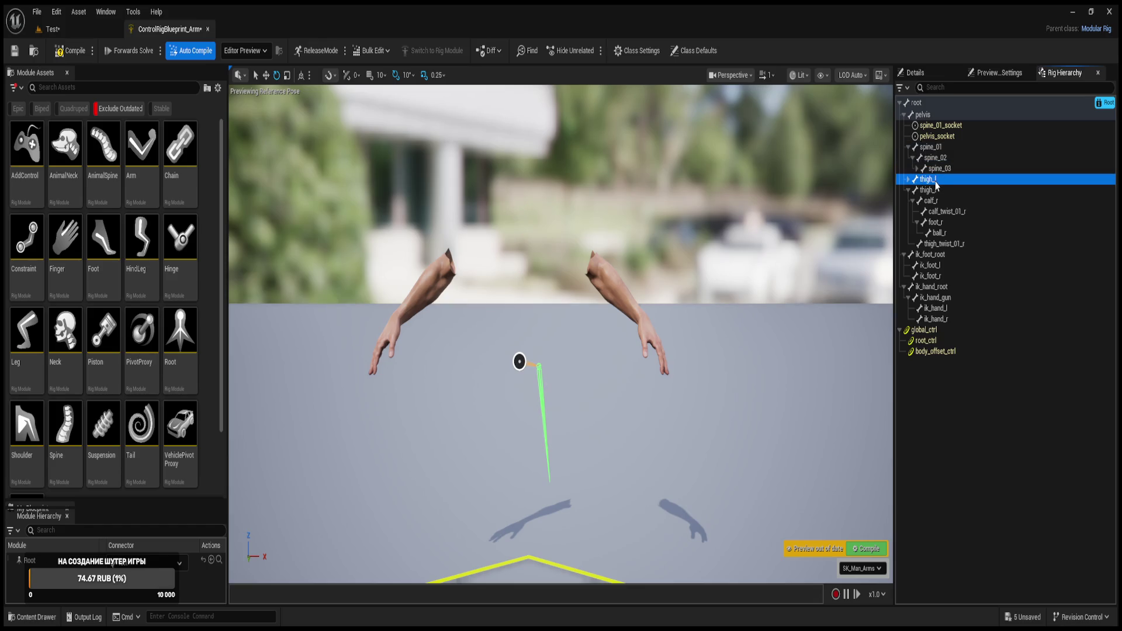
{"action": "left_click", "coordinate": [937, 169]}
{"action": "left_click", "coordinate": [948, 158]}
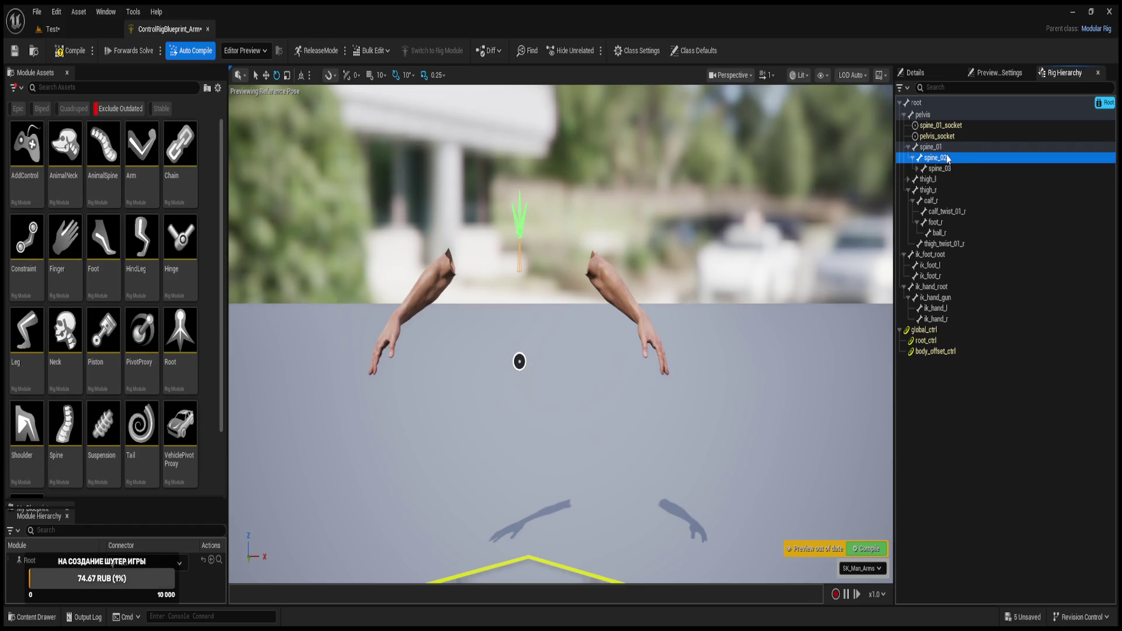
{"action": "left_click", "coordinate": [933, 148]}
{"action": "left_click", "coordinate": [934, 158]}
{"action": "left_click", "coordinate": [935, 168]}
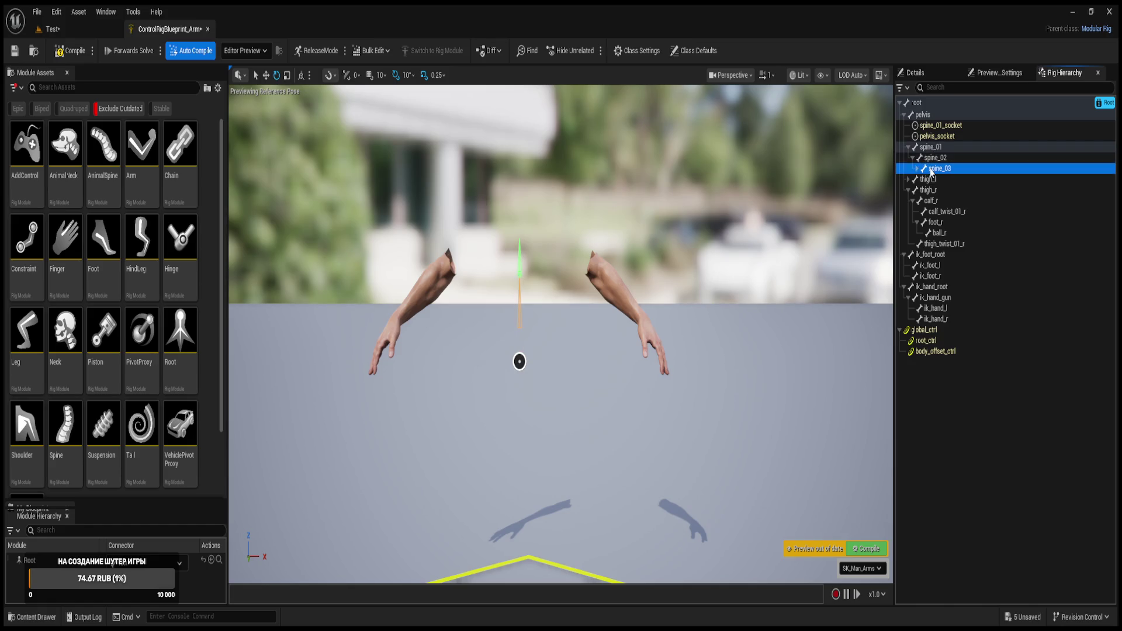
{"action": "left_click", "coordinate": [917, 170]}
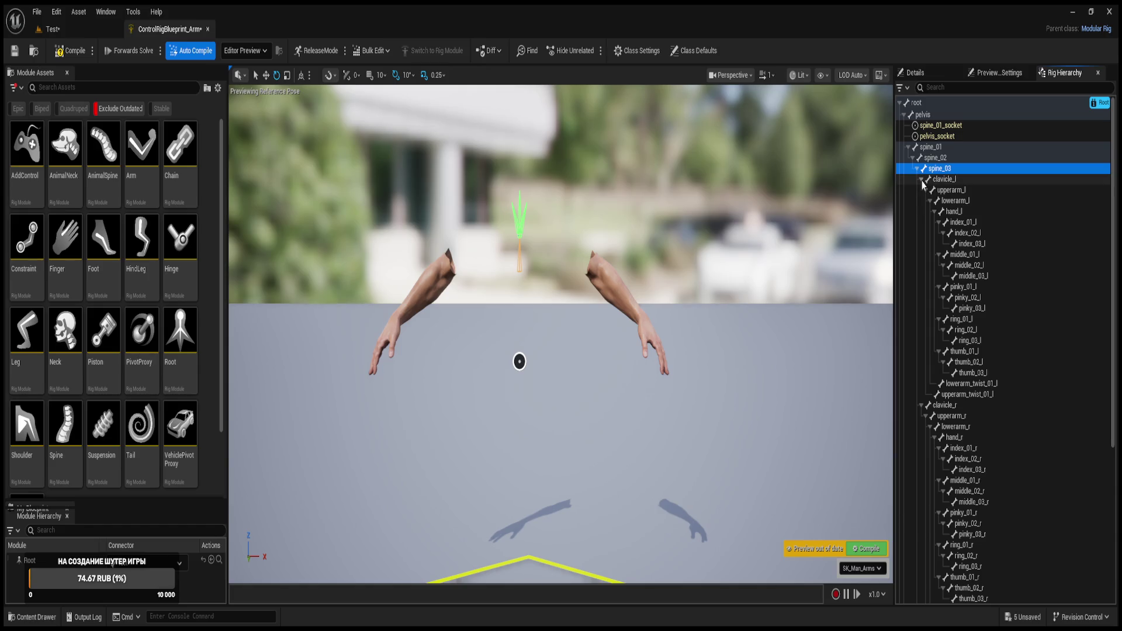
- Fold both arm chains and preview clavicle_l, clavicle_r, neck_01 and head
{"action": "left_click", "coordinate": [921, 179]}
{"action": "left_click", "coordinate": [921, 190]}
{"action": "left_click", "coordinate": [942, 179]}
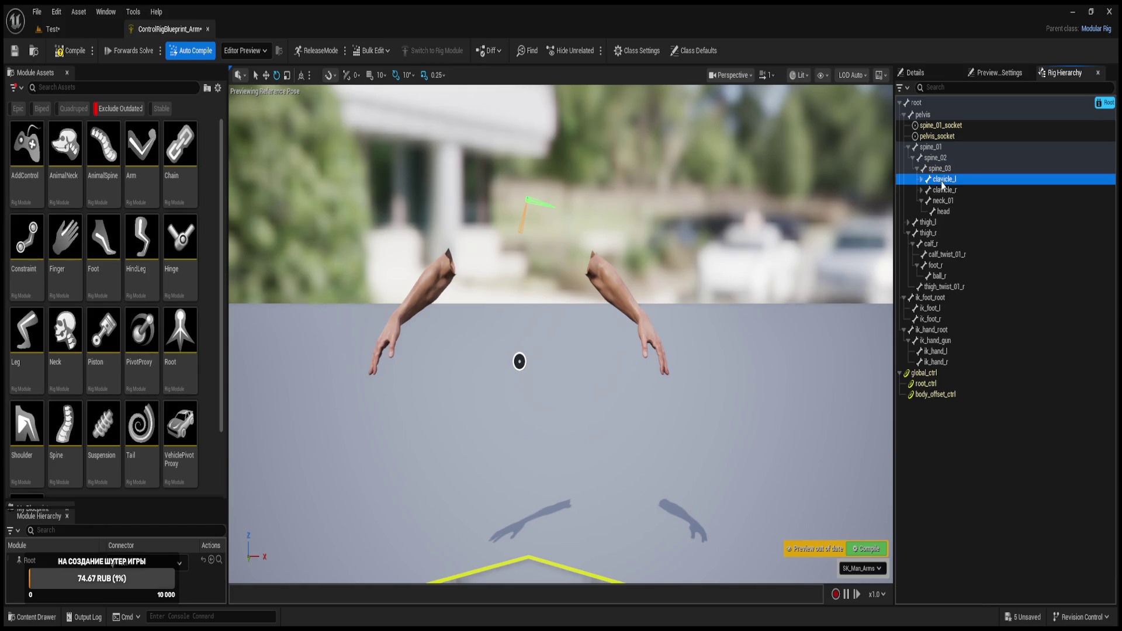
{"action": "left_click", "coordinate": [946, 191]}
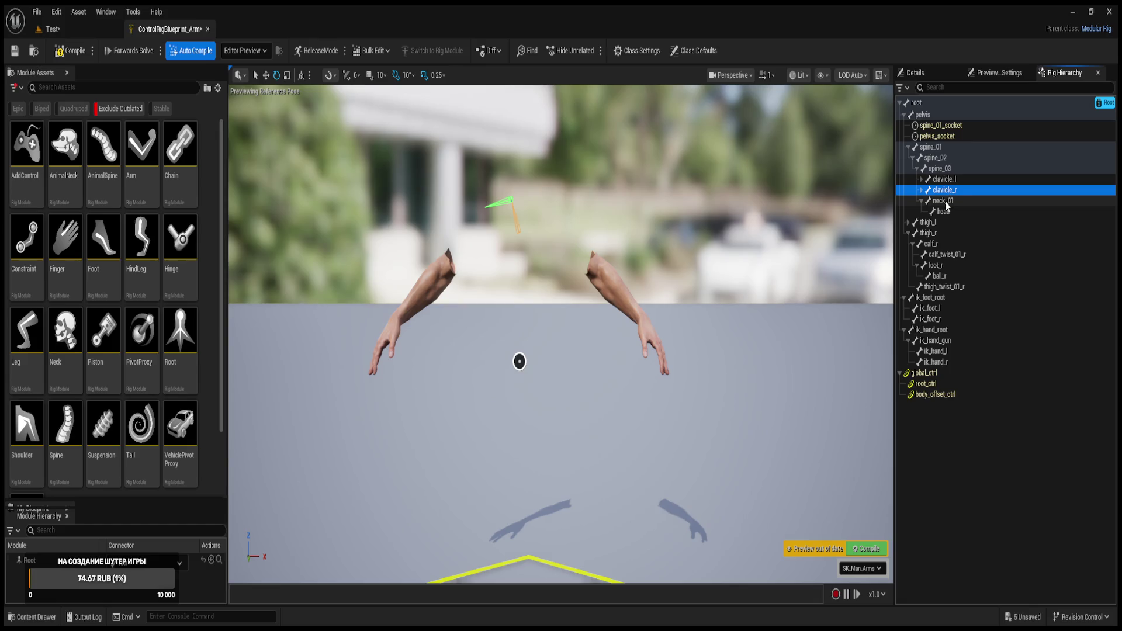
{"action": "left_click", "coordinate": [945, 202]}
{"action": "left_click", "coordinate": [943, 211]}
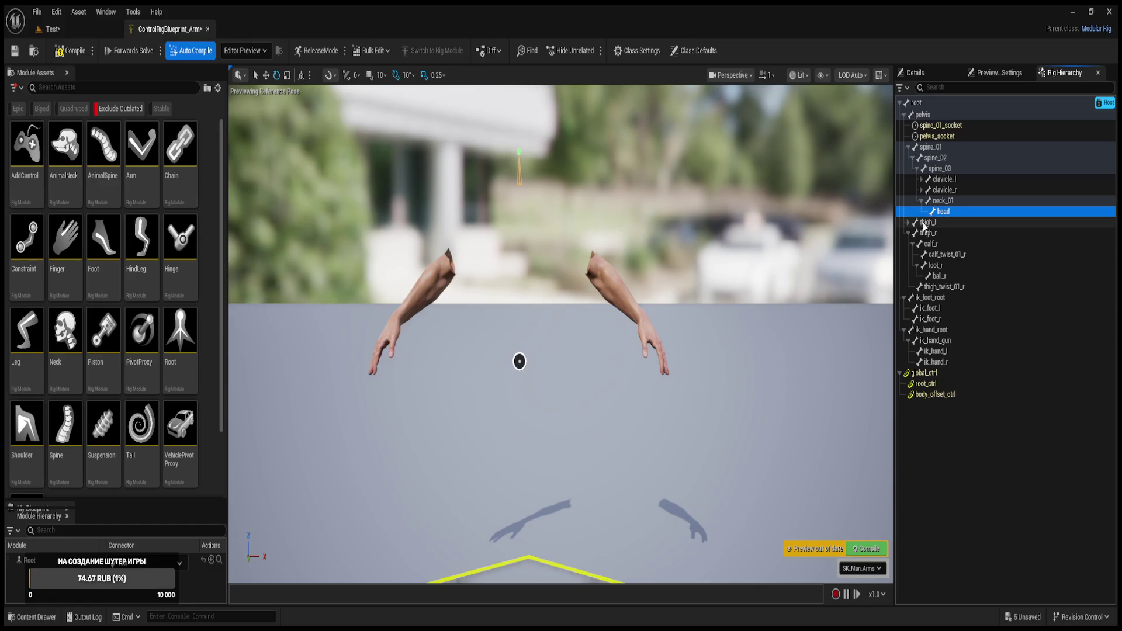
- Preview thigh_l, the ik_hand_r, ik_hand_l and hand IK bones, then both clavicles again
{"action": "left_click", "coordinate": [926, 222]}
{"action": "key", "text": "Up"}
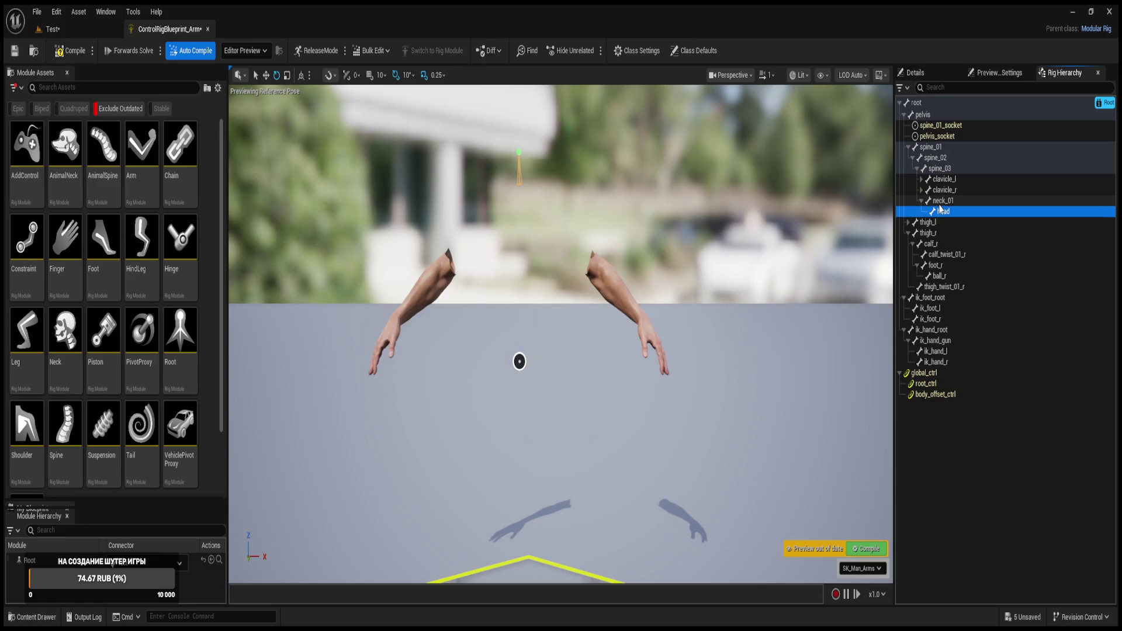
{"action": "left_click", "coordinate": [907, 223]}
{"action": "left_click", "coordinate": [907, 223]}
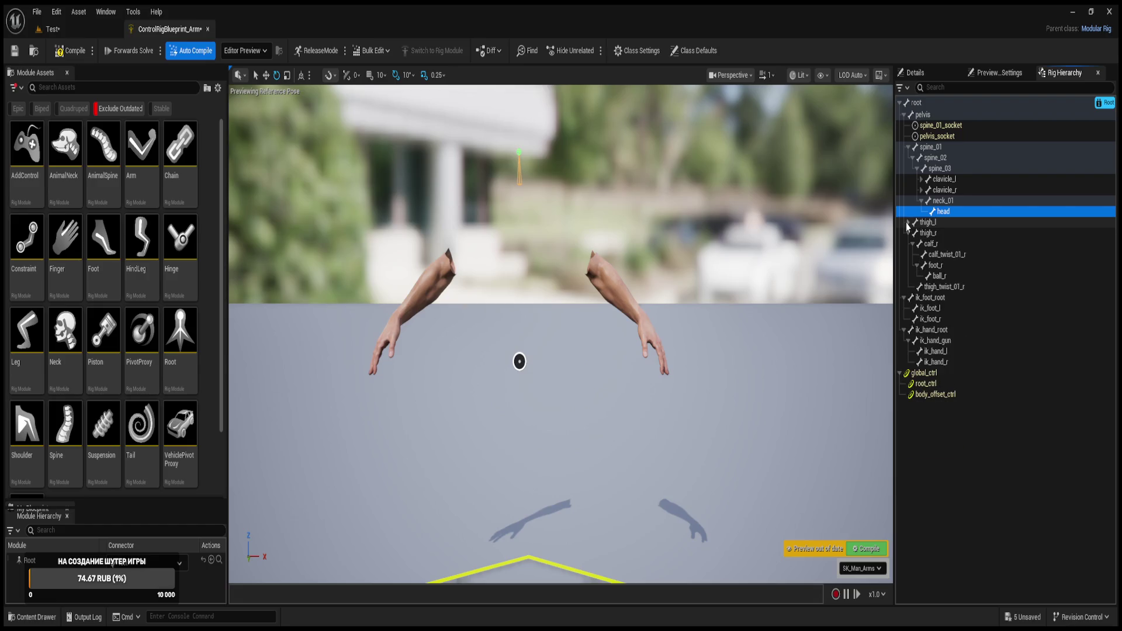
{"action": "left_click", "coordinate": [926, 222]}
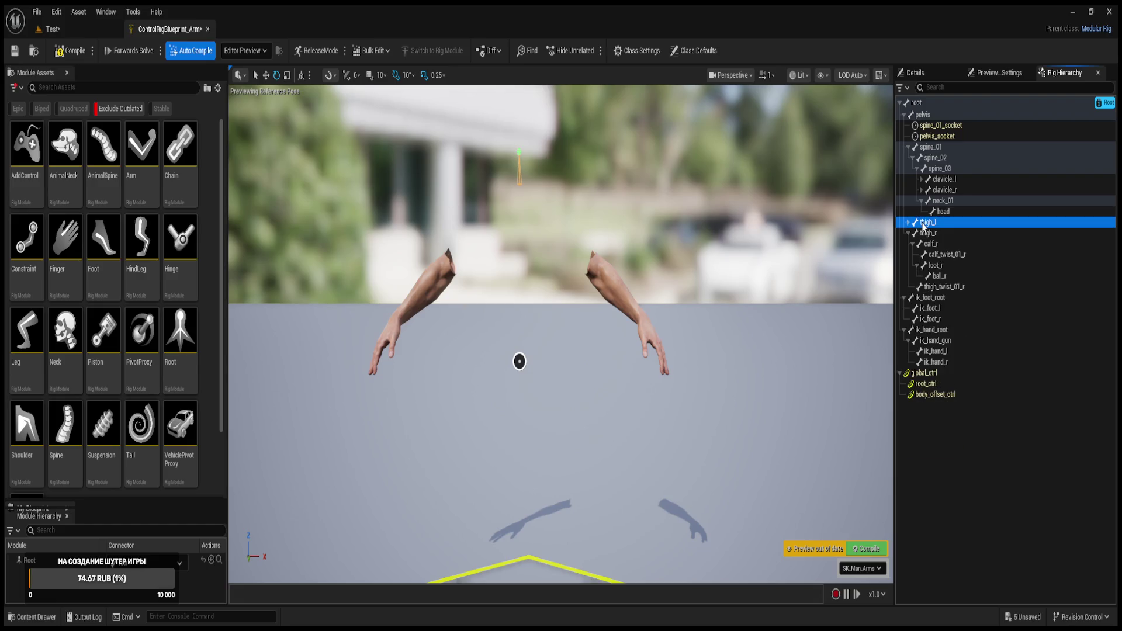
{"action": "left_click", "coordinate": [935, 362]}
{"action": "left_click", "coordinate": [937, 351]}
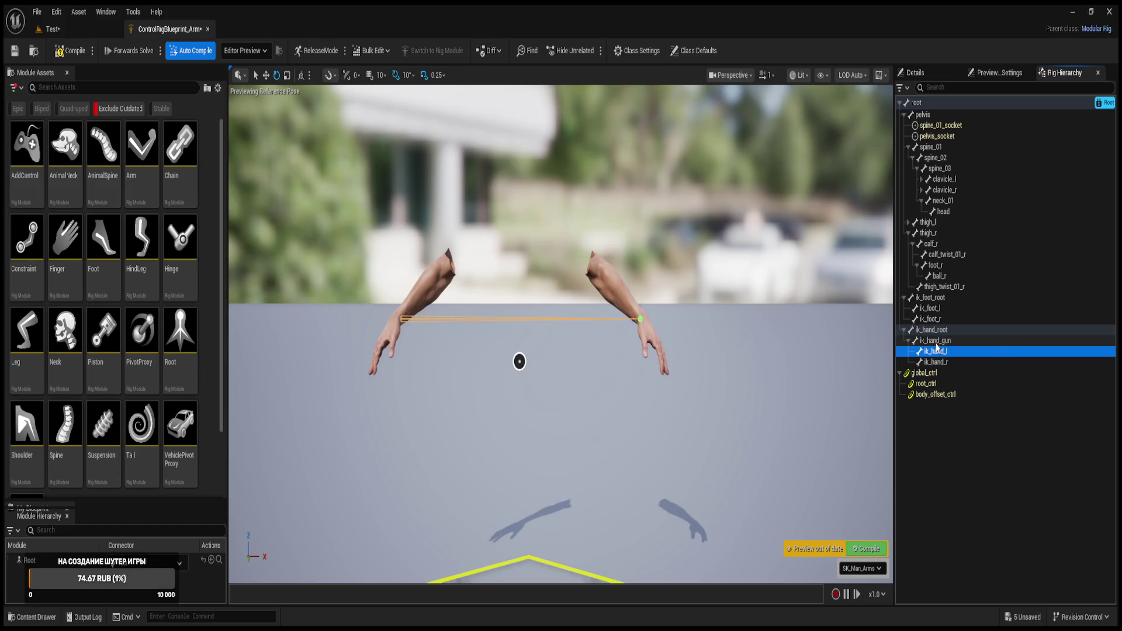
{"action": "left_click", "coordinate": [937, 332]}
{"action": "left_click", "coordinate": [940, 181]}
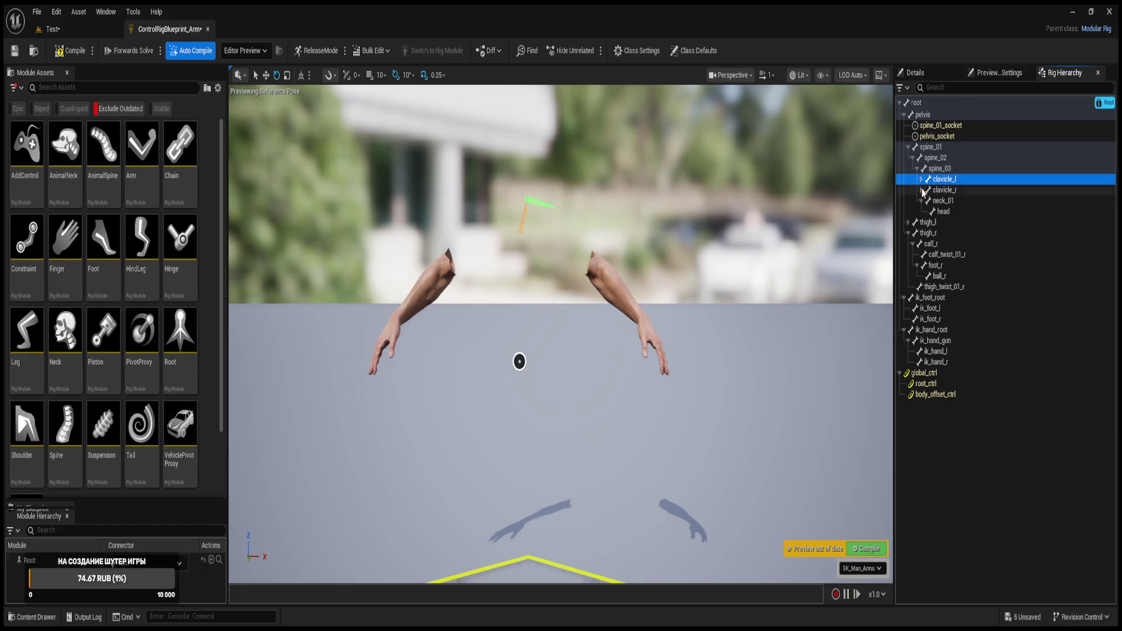
{"action": "left_click", "coordinate": [932, 192]}
- Zoom the view onto the arms, expand clavicle_r to preview hand_r, then fold hand_r and spine_02
{"action": "mouse_move", "coordinate": [574, 217]}
{"action": "left_mouse_down"}
{"action": "mouse_move", "coordinate": [561, 199]}
{"action": "mouse_move", "coordinate": [574, 217]}
{"action": "left_mouse_up"}
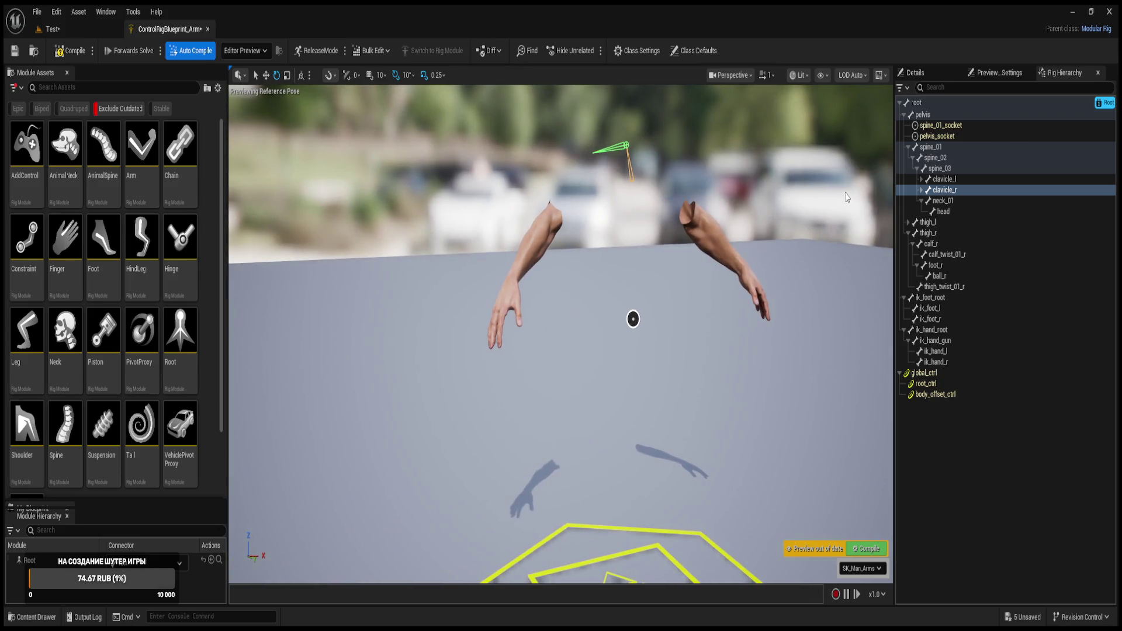
{"action": "left_click", "coordinate": [922, 191]}
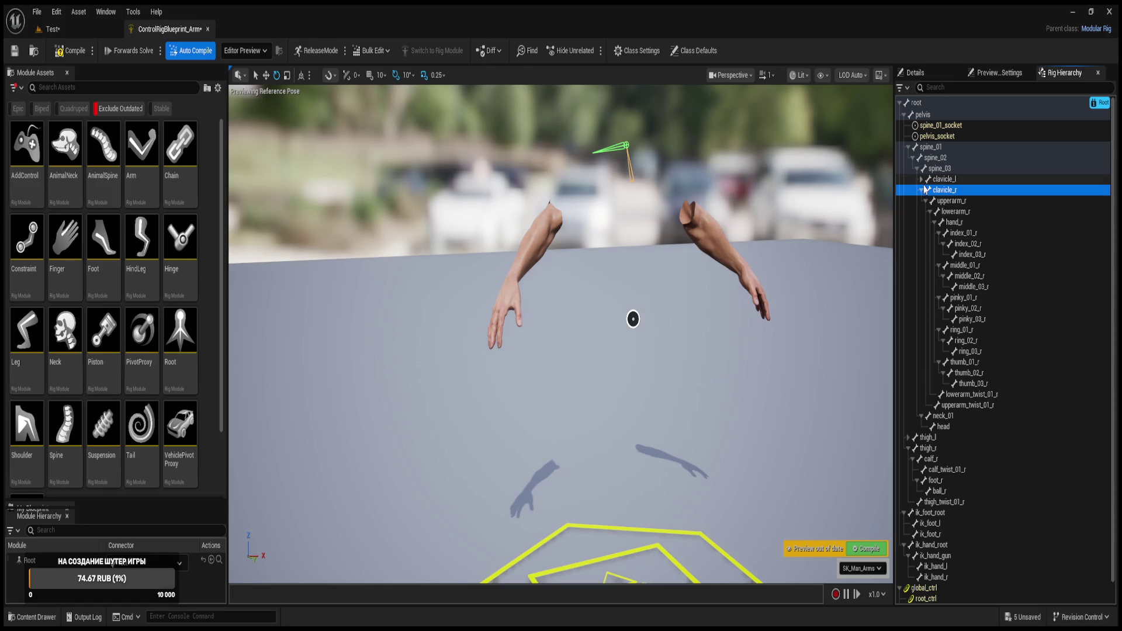
{"action": "left_click", "coordinate": [956, 228]}
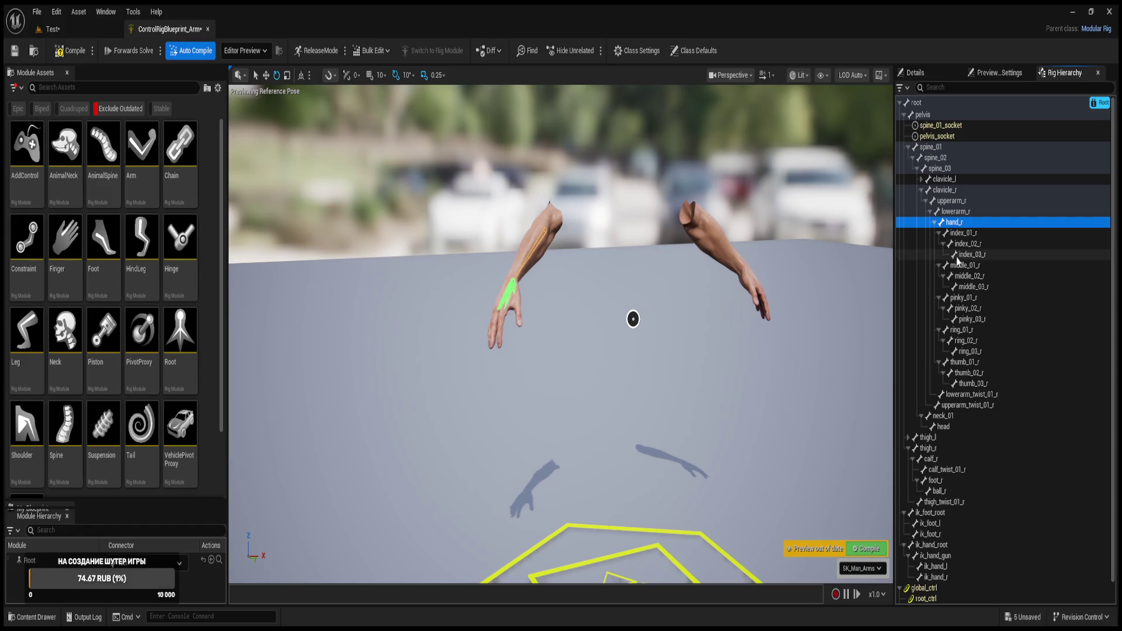
{"action": "left_click", "coordinate": [933, 222]}
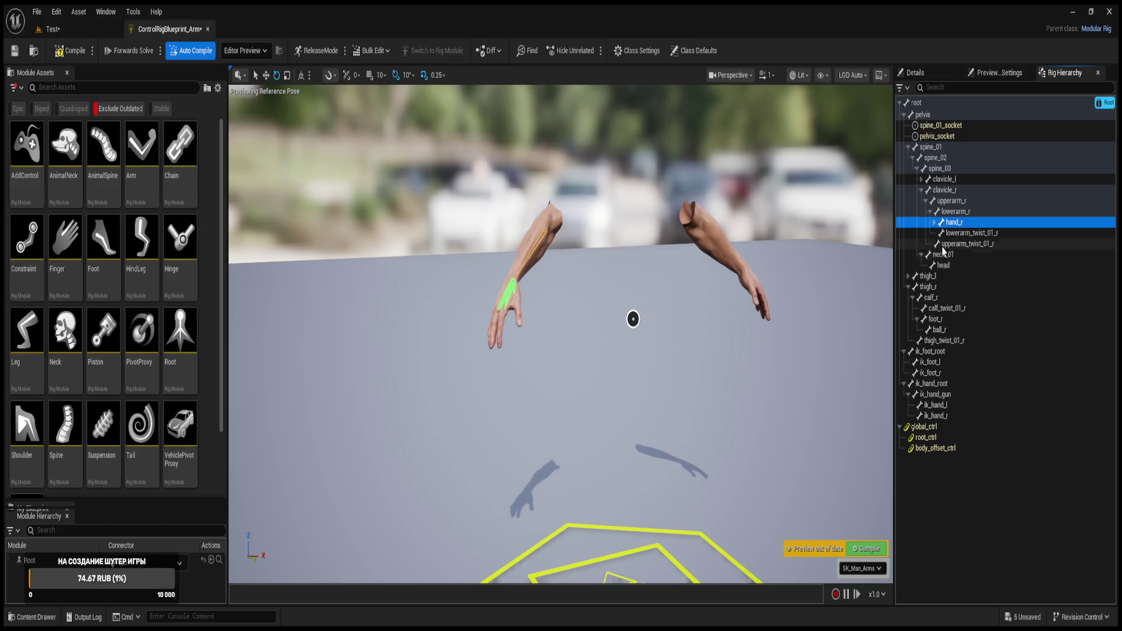
{"action": "left_click", "coordinate": [912, 158]}
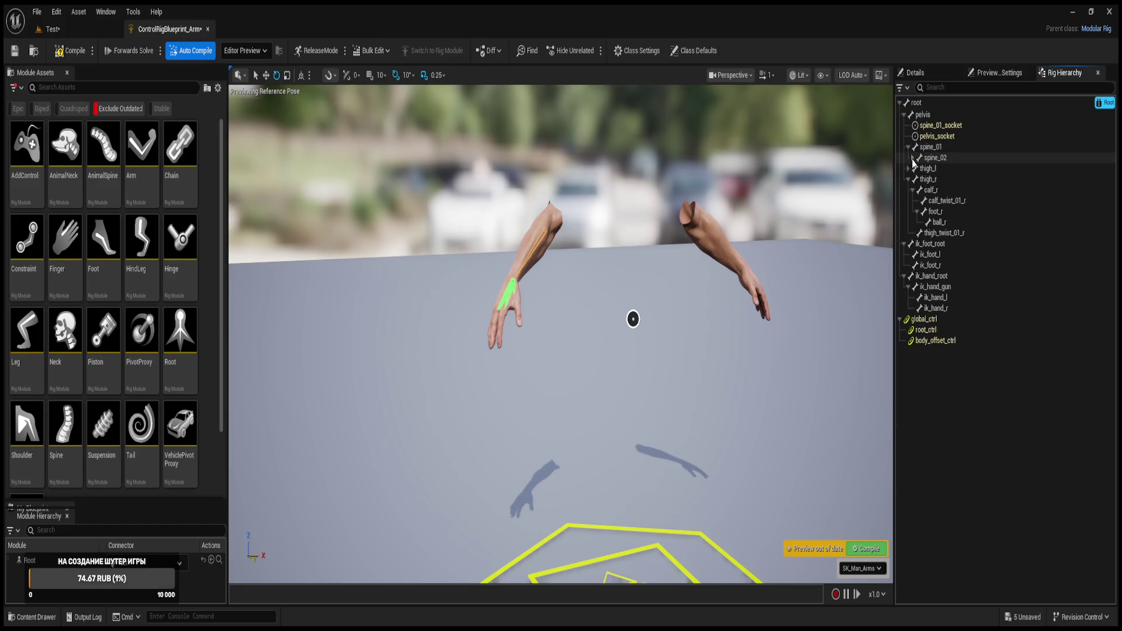
- Preview thigh_r, spine_02 and spine_01, and fold the thigh_r, ik_foot_root and ik_hand_root branches
{"action": "left_click", "coordinate": [919, 181]}
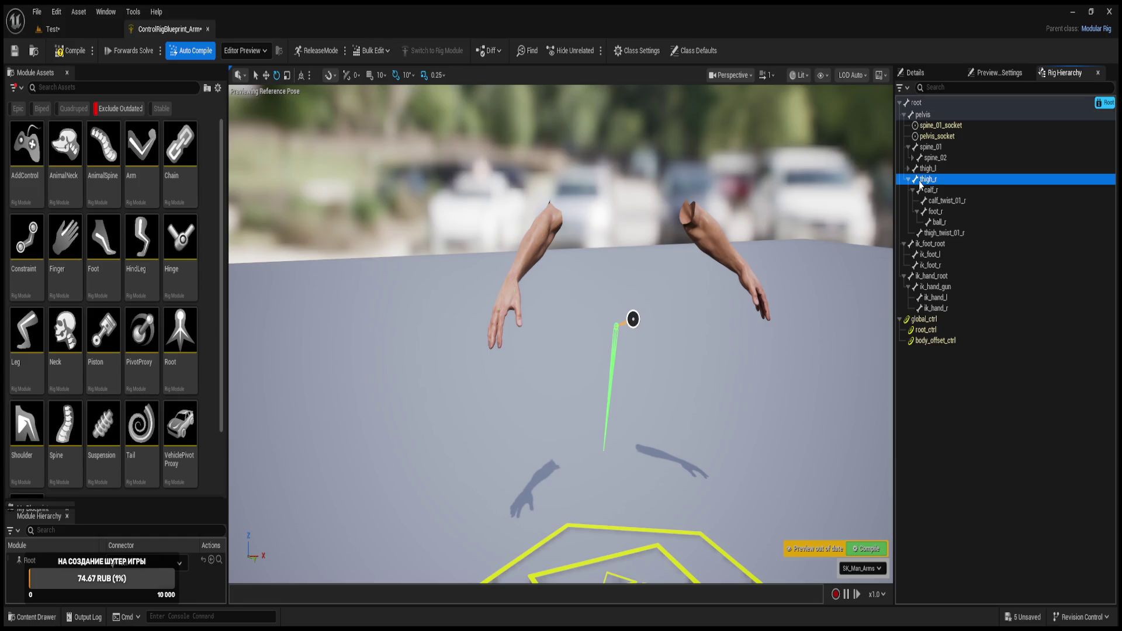
{"action": "left_click", "coordinate": [921, 170]}
{"action": "left_click", "coordinate": [925, 158]}
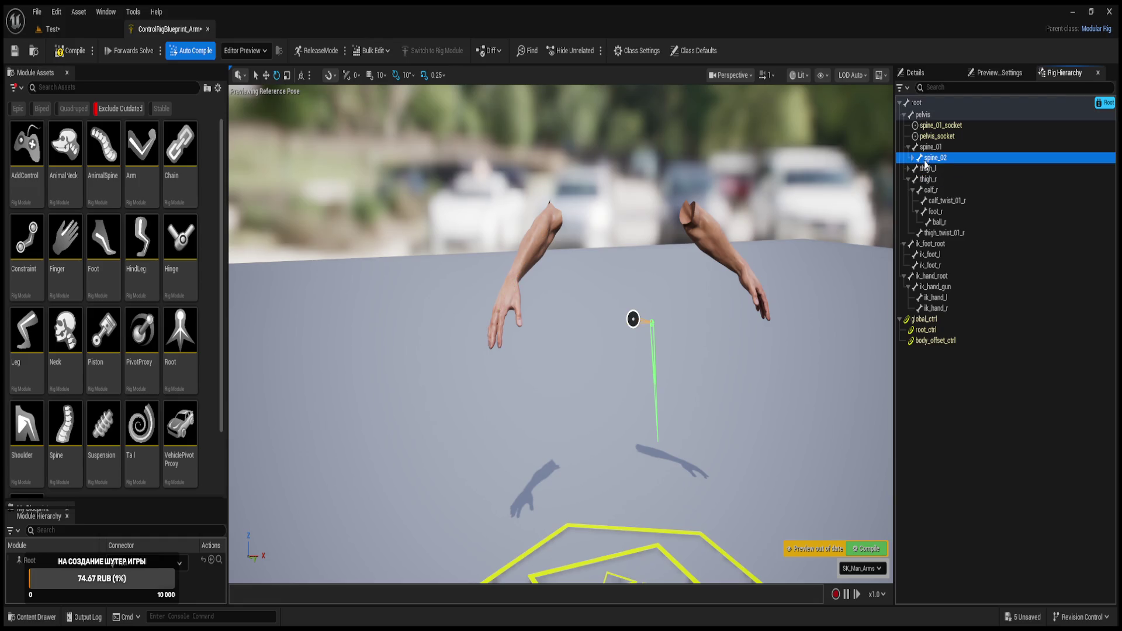
{"action": "left_click", "coordinate": [926, 148]}
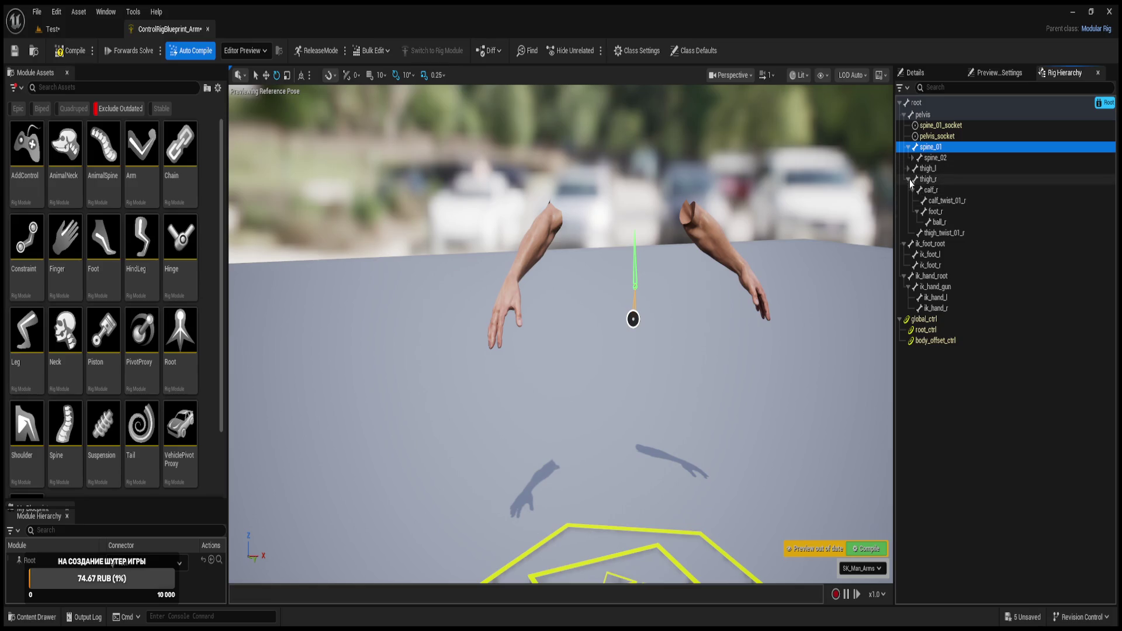
{"action": "left_click", "coordinate": [929, 180]}
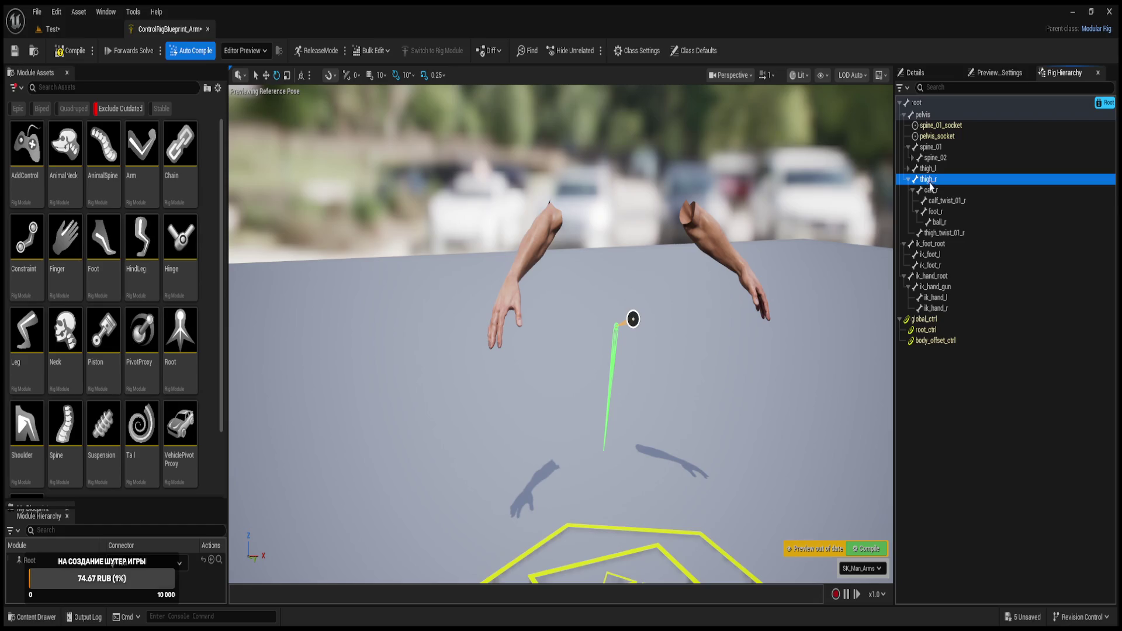
{"action": "double_click", "coordinate": [929, 181]}
{"action": "left_click", "coordinate": [927, 192]}
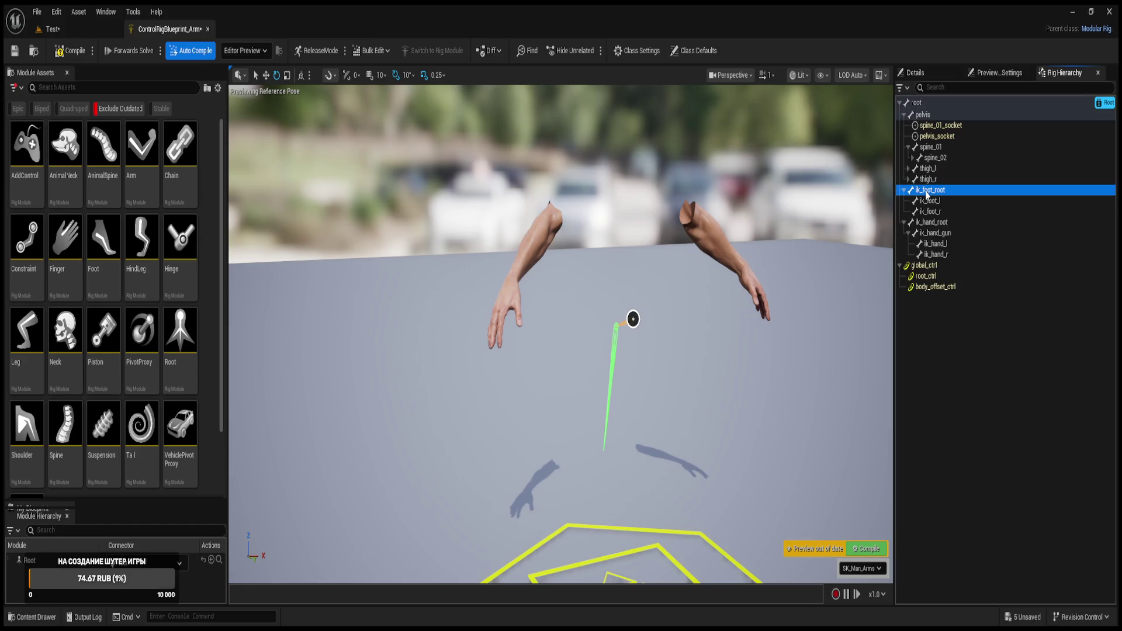
{"action": "double_click", "coordinate": [927, 193]}
{"action": "left_click", "coordinate": [903, 201]}
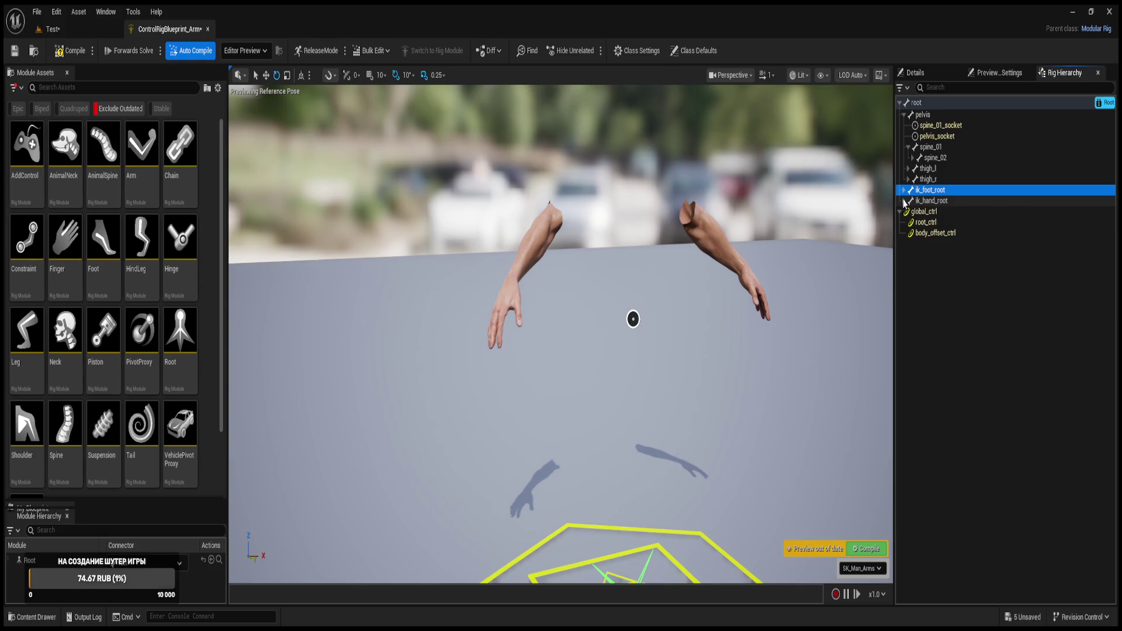
{"action": "left_click", "coordinate": [929, 201]}
- Step through thigh_r, thigh_l, spine_02, spine_01 and the pelvis_socket entry
{"action": "left_click", "coordinate": [928, 180]}
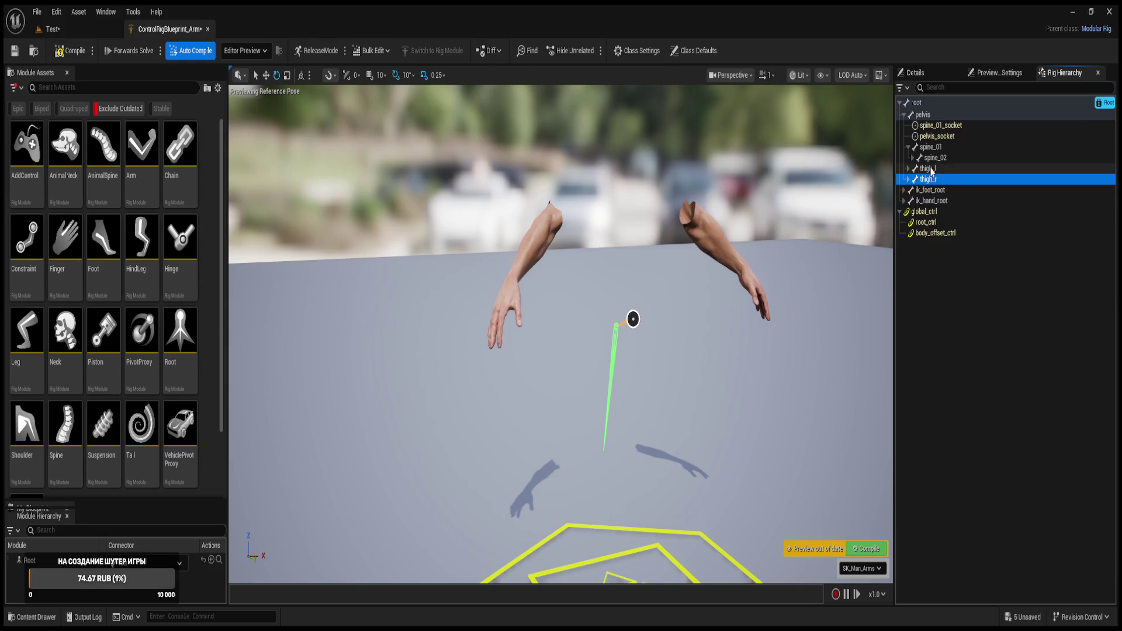
{"action": "left_click", "coordinate": [929, 169]}
{"action": "left_click", "coordinate": [930, 158]}
{"action": "left_click", "coordinate": [930, 148]}
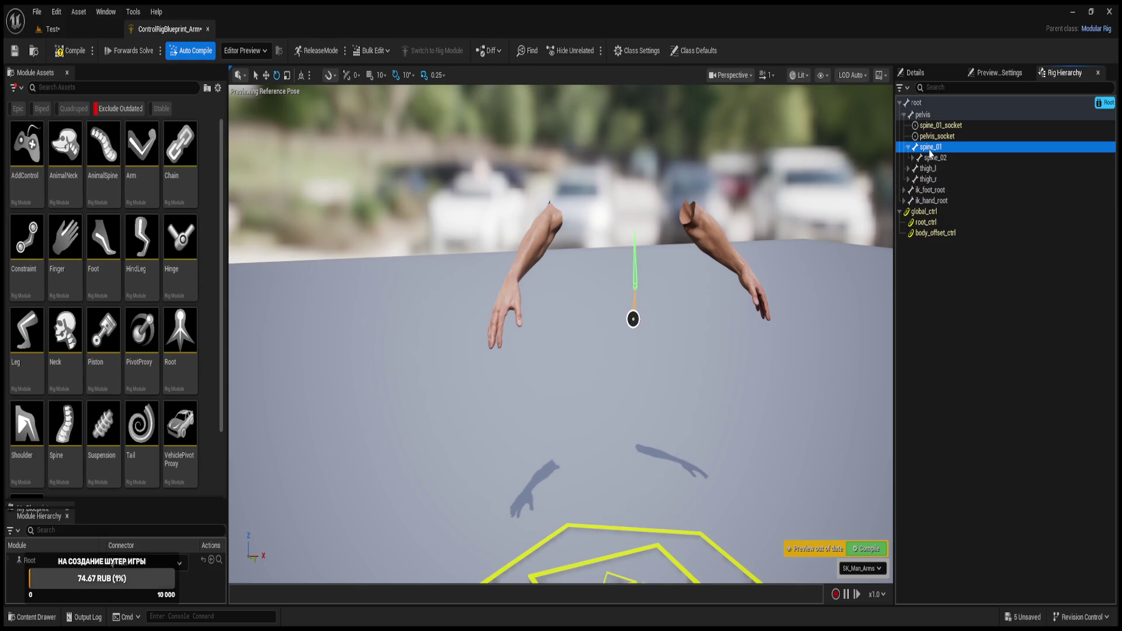
{"action": "left_click", "coordinate": [935, 137]}
{"action": "left_click", "coordinate": [926, 158]}
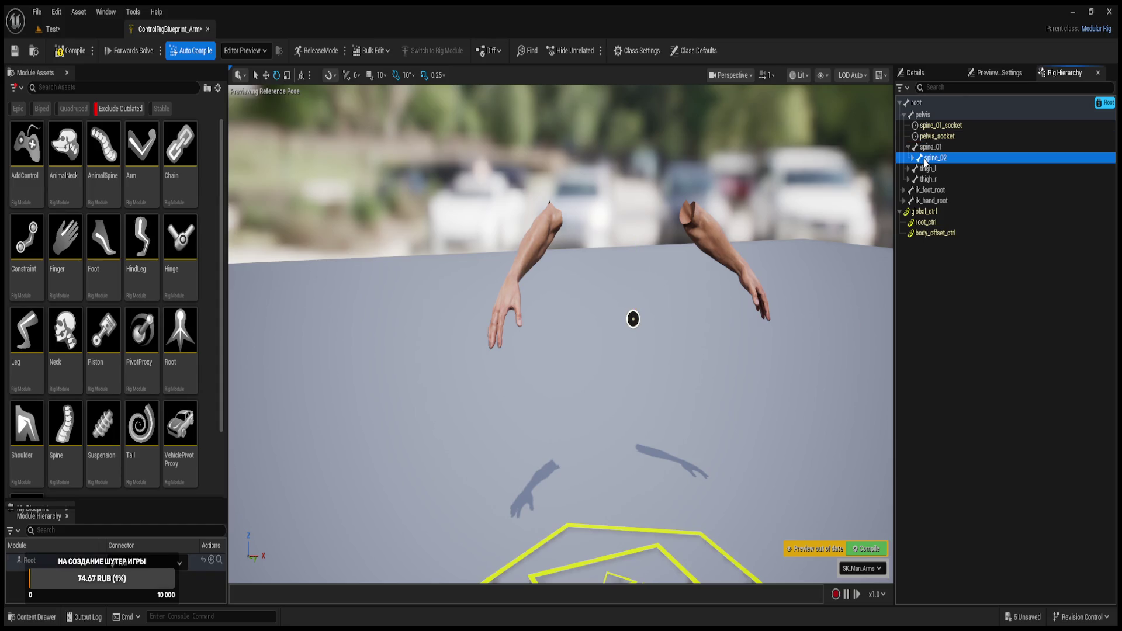
- Expand spine_02 and spine_03 to check the clavicles, then open the Test level's Content Drawer
{"action": "left_click", "coordinate": [911, 158]}
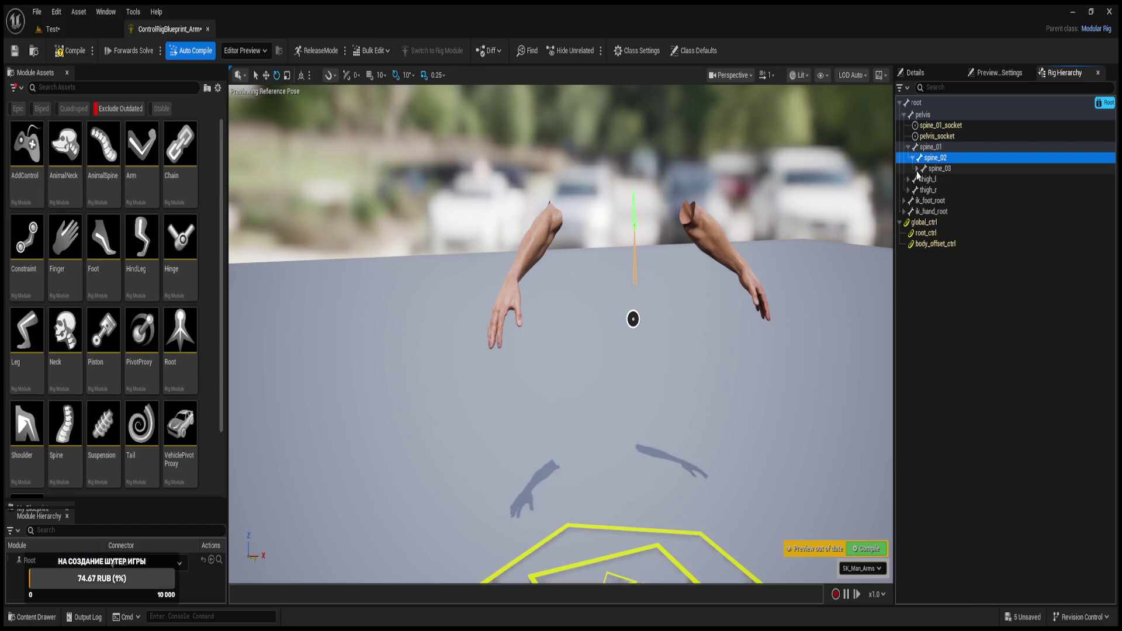
{"action": "left_click", "coordinate": [917, 169]}
{"action": "left_click", "coordinate": [931, 169]}
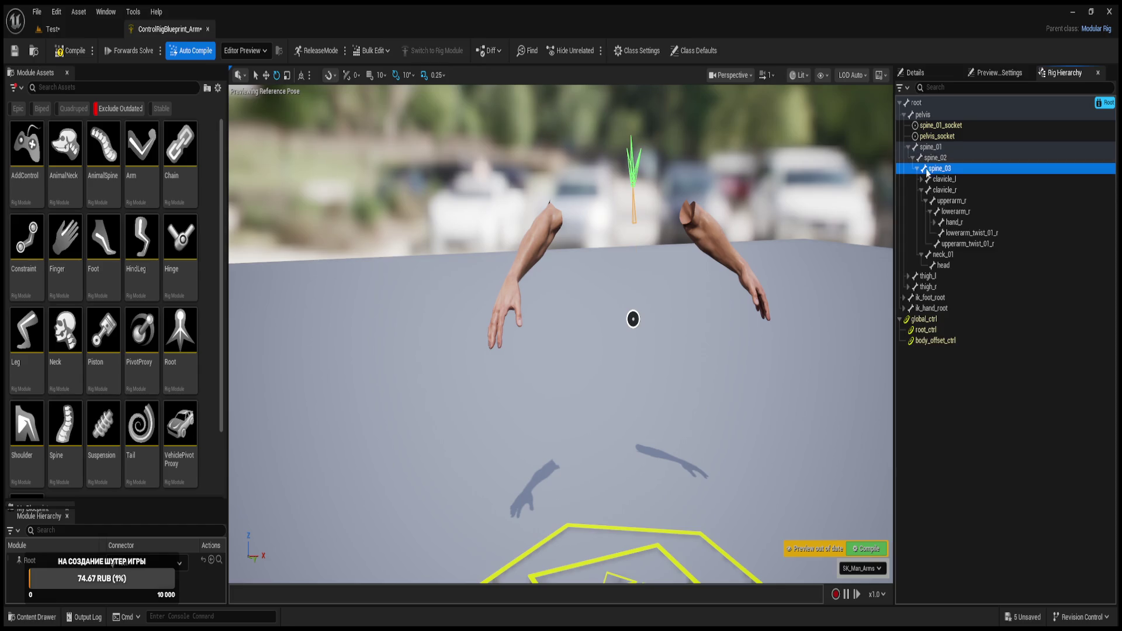
{"action": "left_click", "coordinate": [921, 190]}
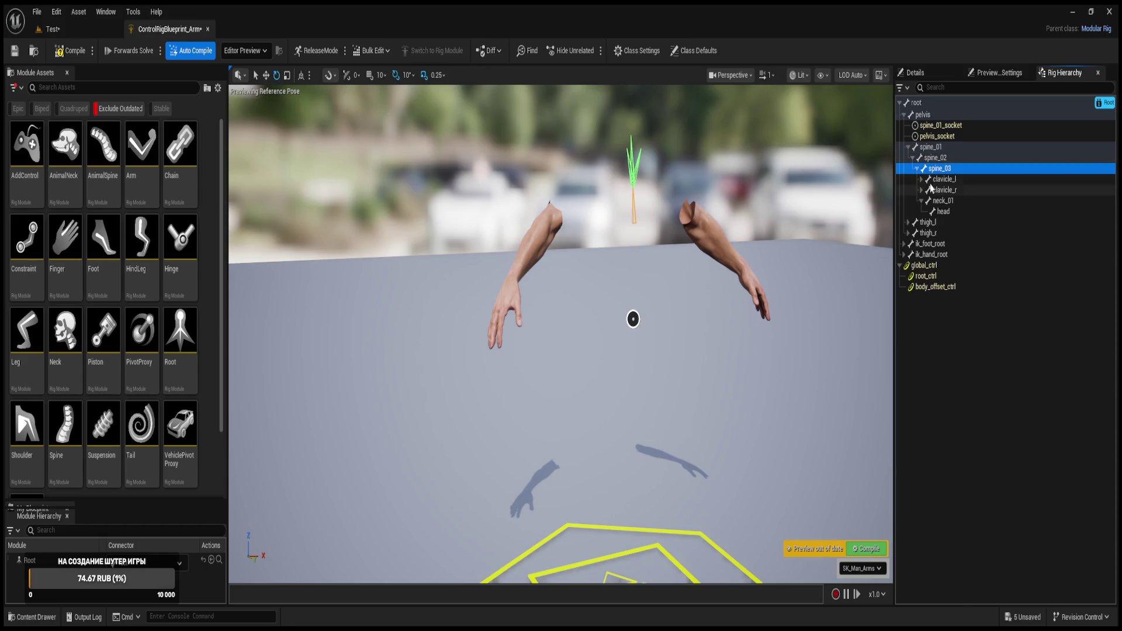
{"action": "left_click", "coordinate": [917, 180]}
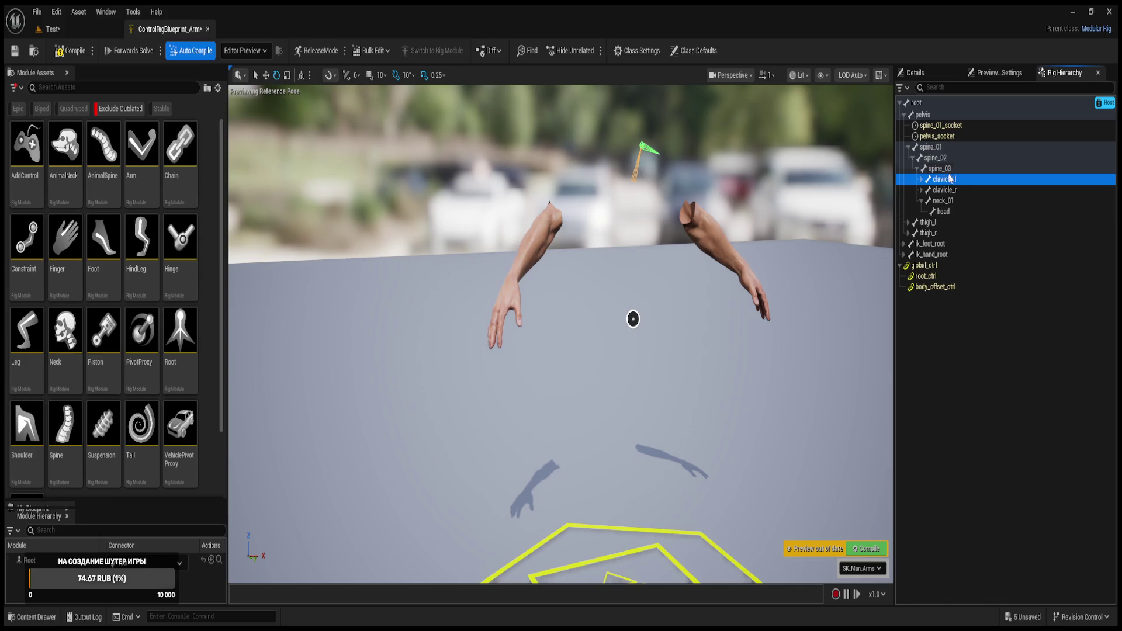
{"action": "left_click", "coordinate": [109, 26]}
{"action": "left_click", "coordinate": [32, 617]}
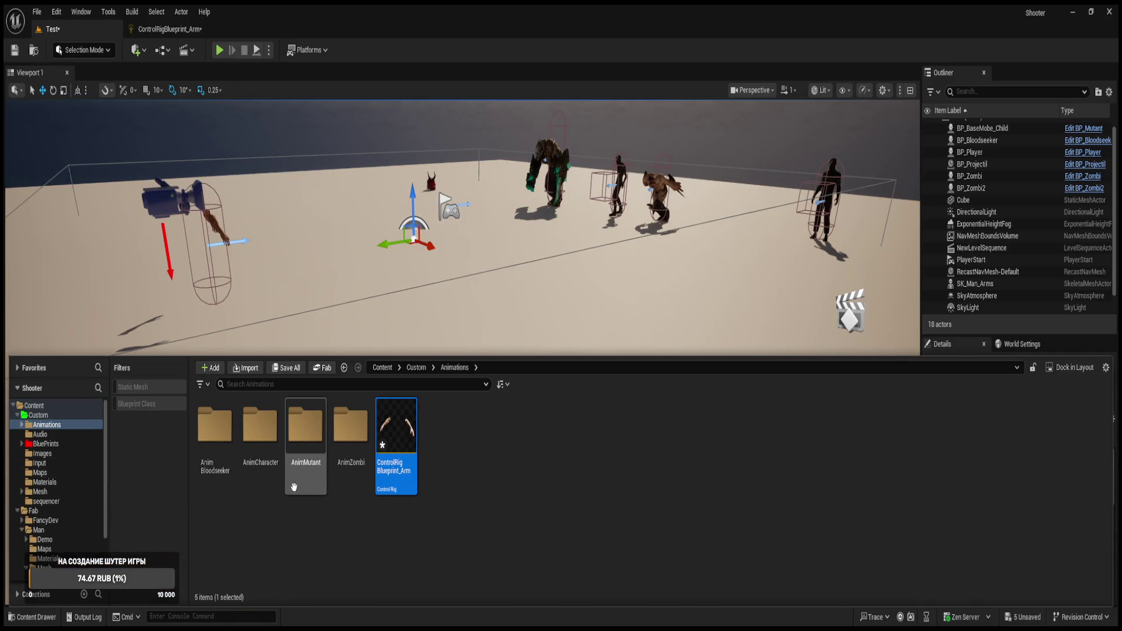
- Navigate to Content/Fab/Man/Mesh/Parts and open SK_Man_Arms in the Skeletal Mesh Editor
{"action": "double_click", "coordinate": [350, 444]}
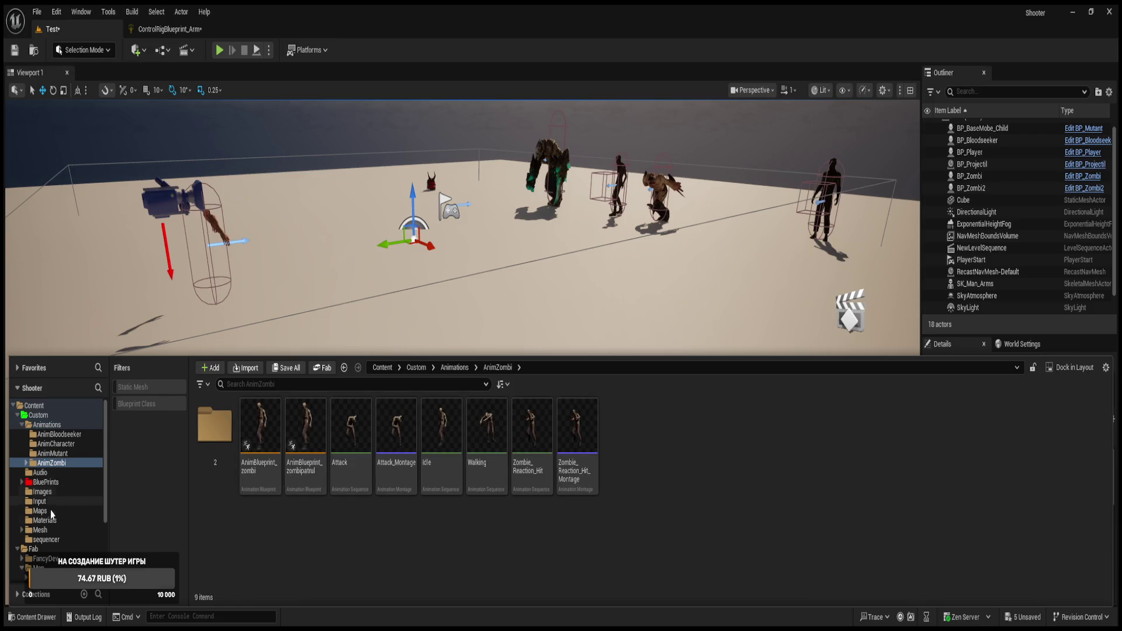
{"action": "scroll", "coordinate": [55, 502], "scroll_direction": "down", "scroll_amount": 3}
{"action": "scroll", "coordinate": [48, 535], "scroll_direction": "down", "scroll_amount": 1}
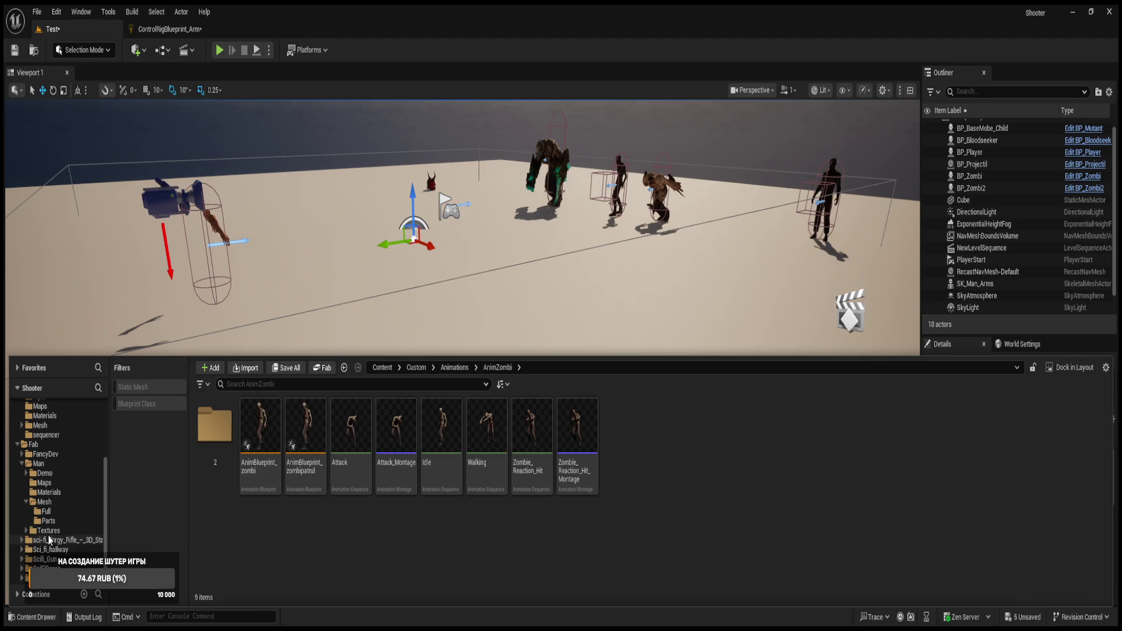
{"action": "left_click", "coordinate": [47, 502]}
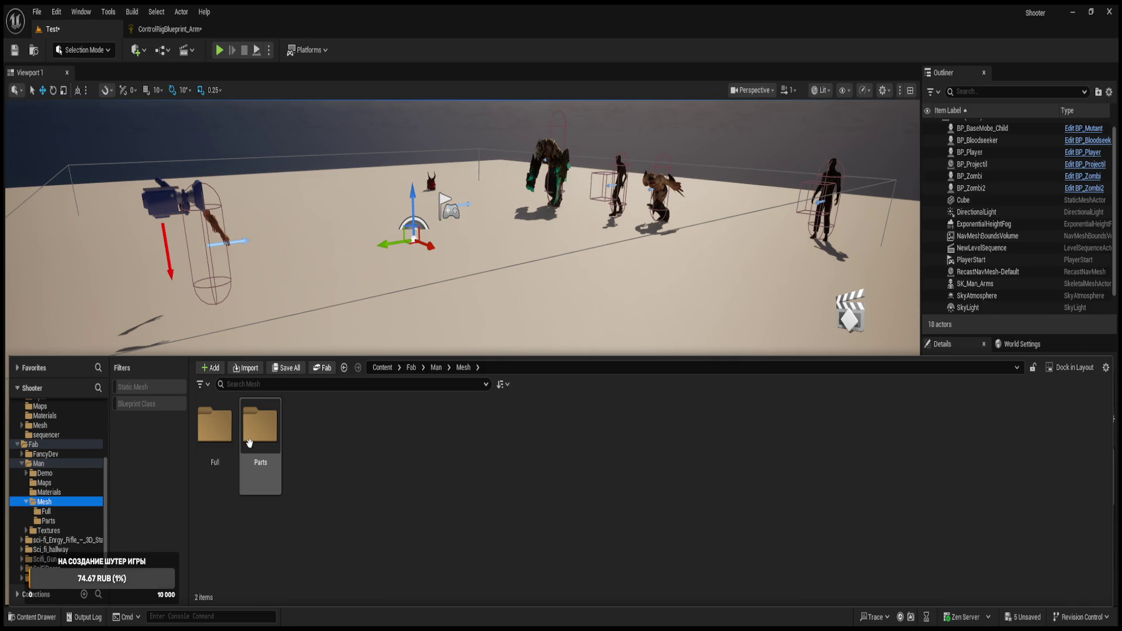
{"action": "double_click", "coordinate": [260, 426]}
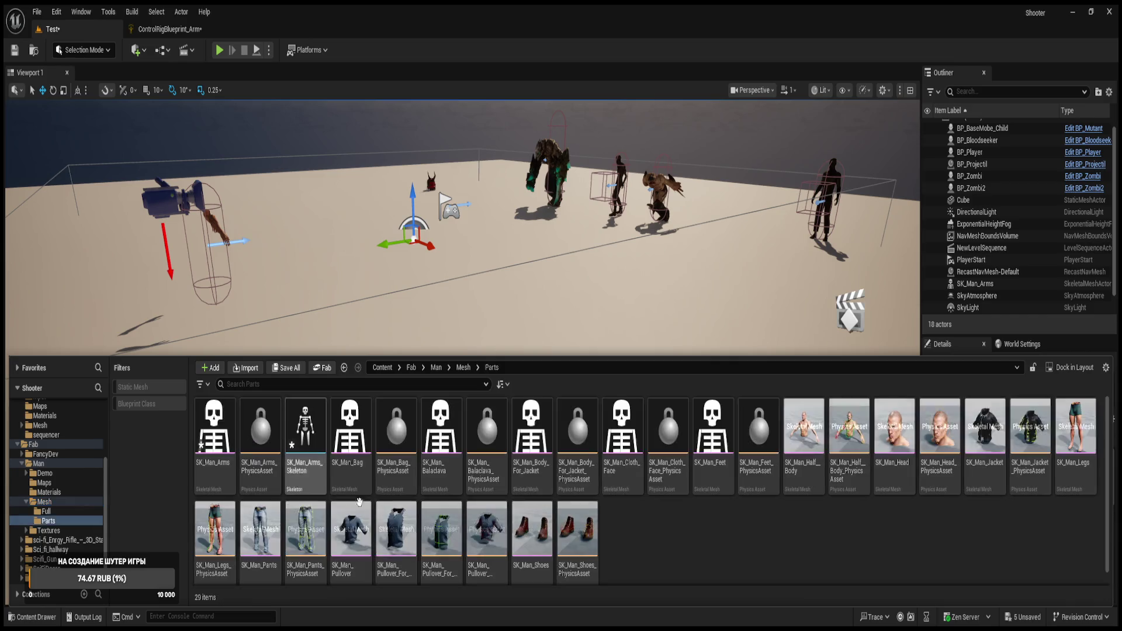
{"action": "left_click", "coordinate": [221, 448]}
{"action": "double_click", "coordinate": [220, 448]}
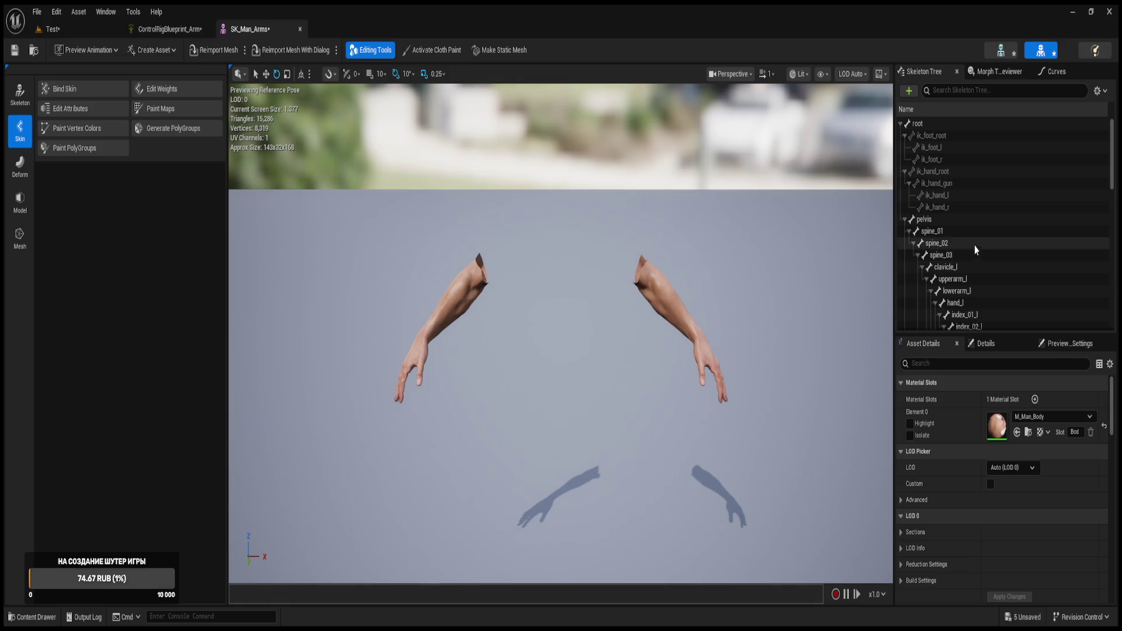
- Expand the pelvis branch in the skeleton tree and select upperarm_l, then clavicle_l
{"action": "left_click", "coordinate": [904, 220]}
{"action": "left_click", "coordinate": [920, 222]}
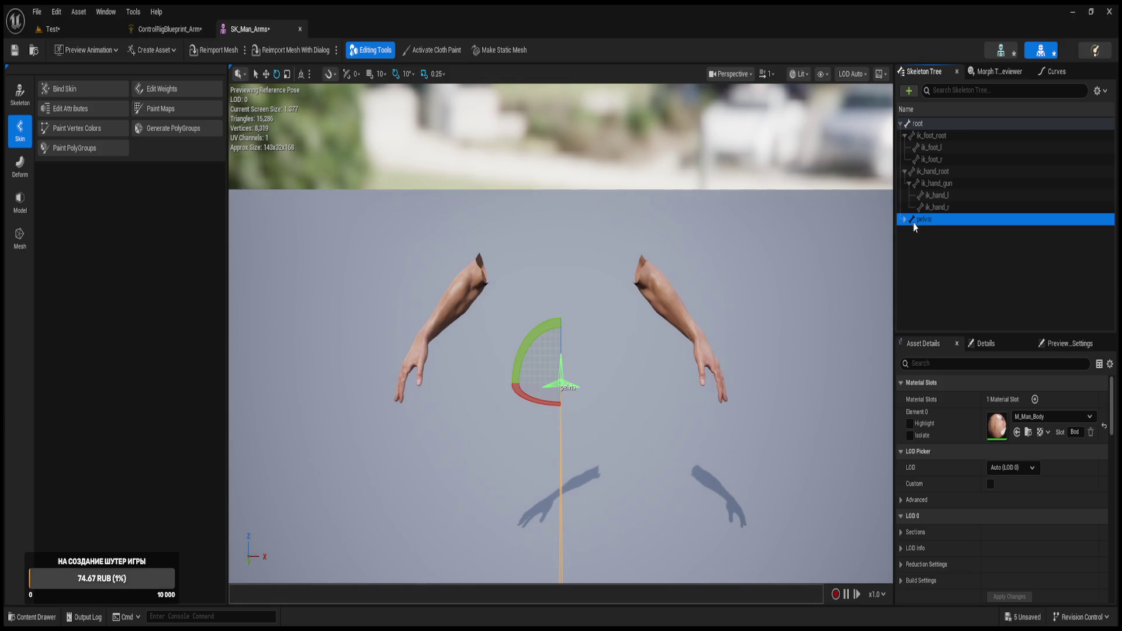
{"action": "left_click", "coordinate": [905, 220]}
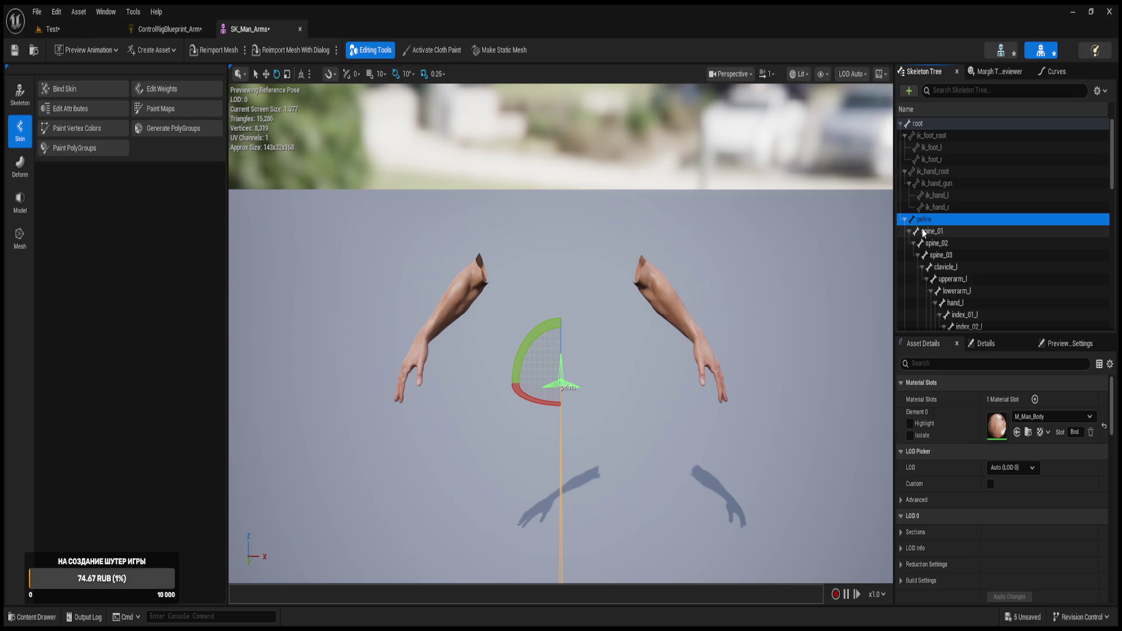
{"action": "scroll", "coordinate": [935, 231], "scroll_direction": "down", "scroll_amount": 3}
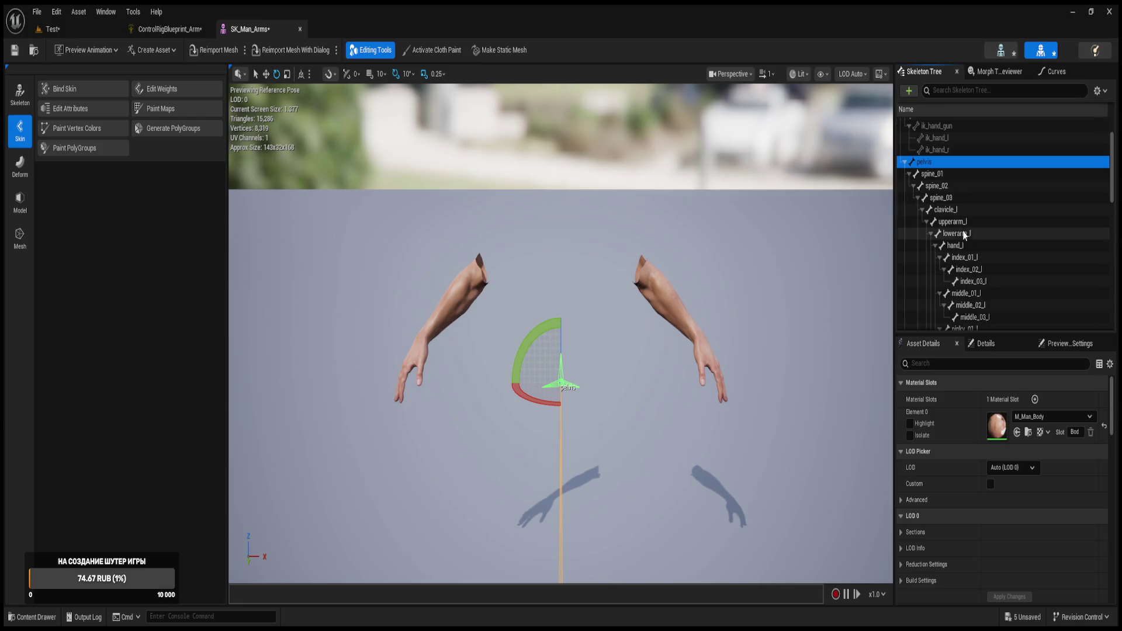
{"action": "left_click", "coordinate": [946, 225]}
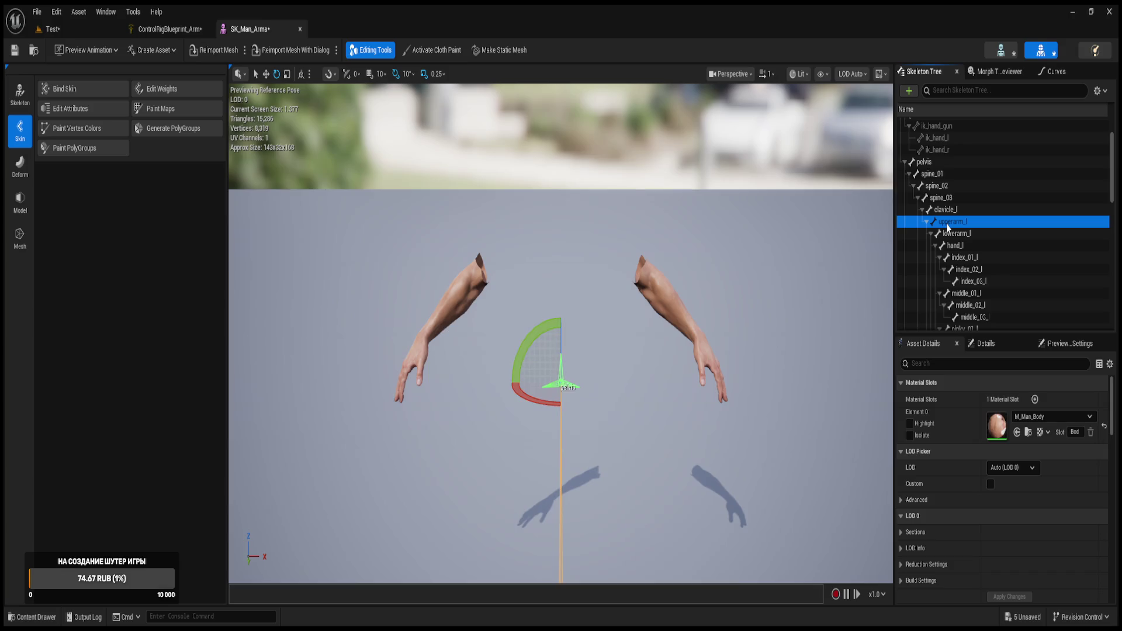
{"action": "left_click", "coordinate": [926, 211]}
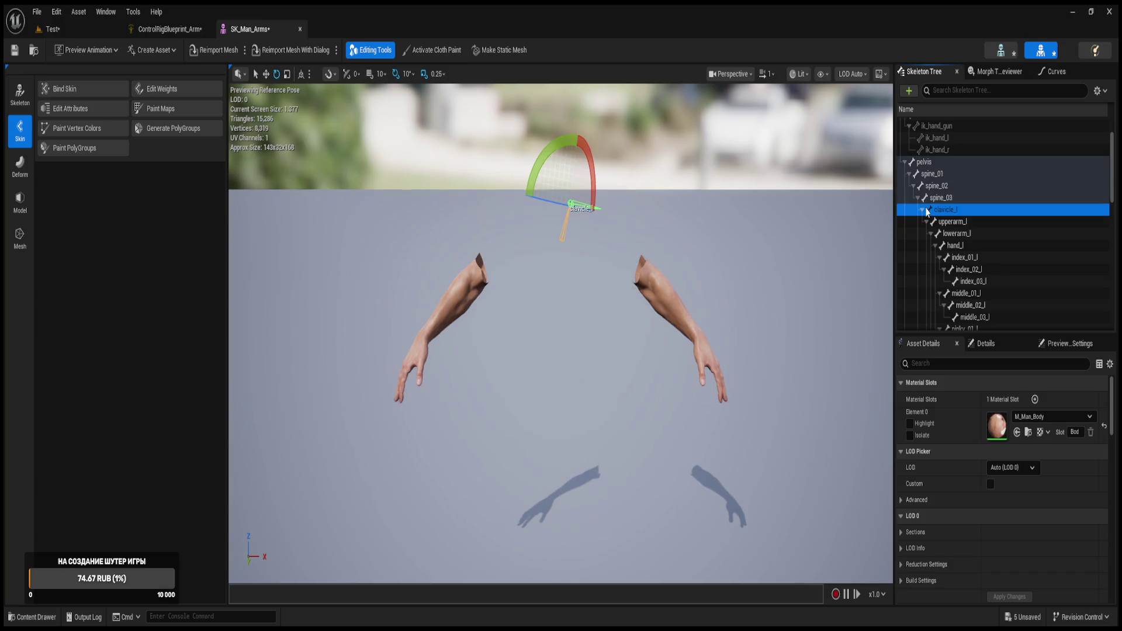
{"action": "left_click", "coordinate": [922, 210]}
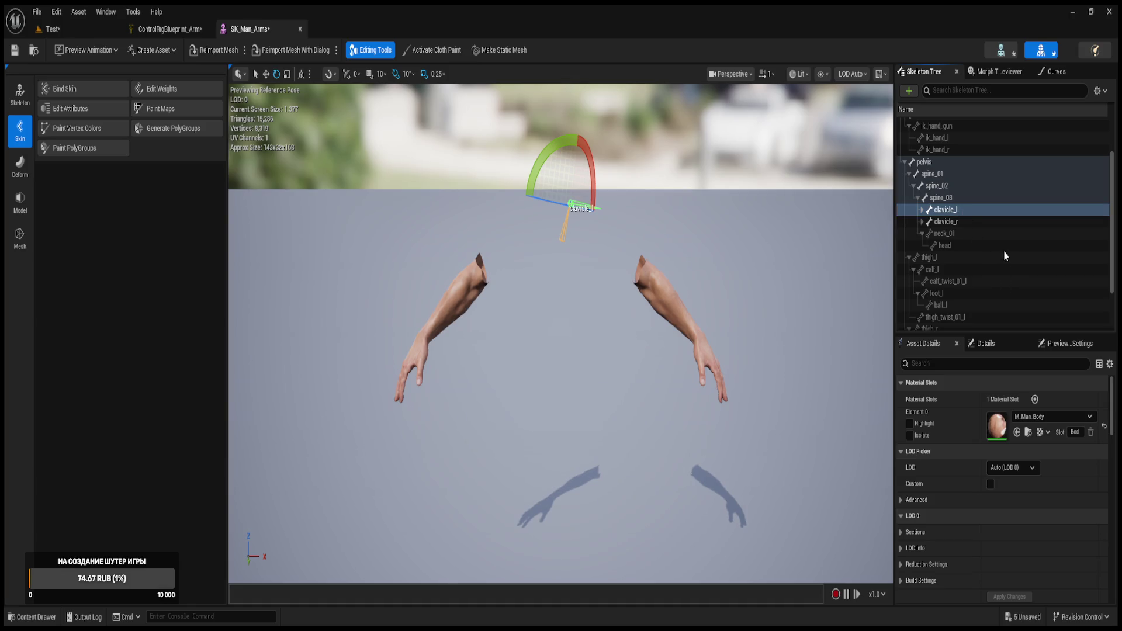
{"action": "left_click", "coordinate": [945, 214]}
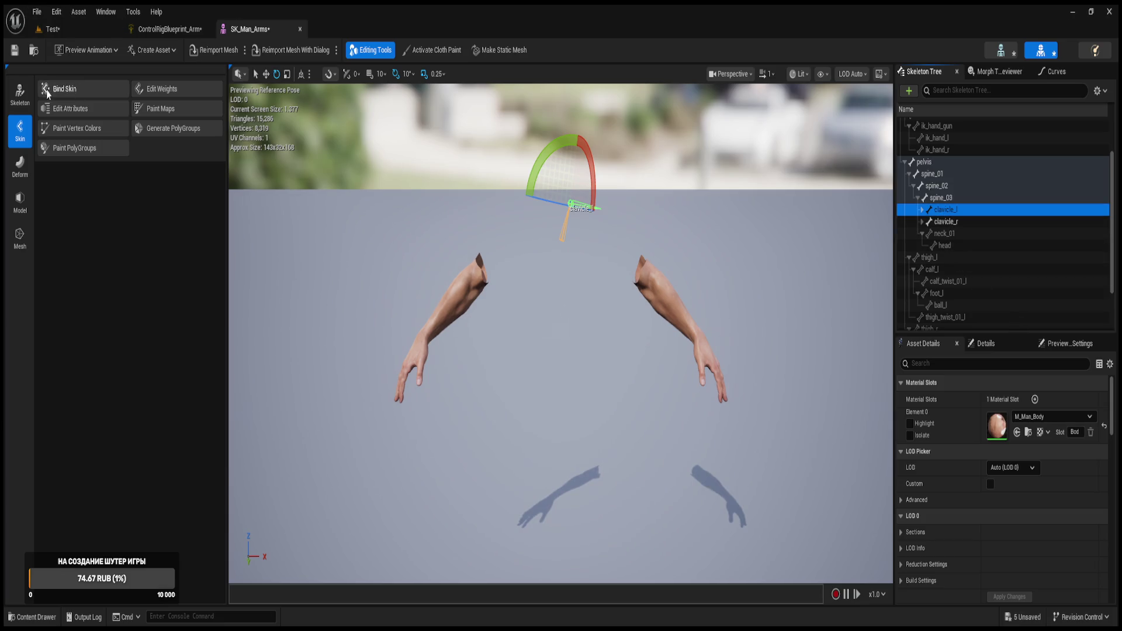
- Switch to skeleton editing mode and preview clavicle_r and clavicle_l
{"action": "left_click", "coordinate": [20, 94]}
{"action": "left_click", "coordinate": [24, 133]}
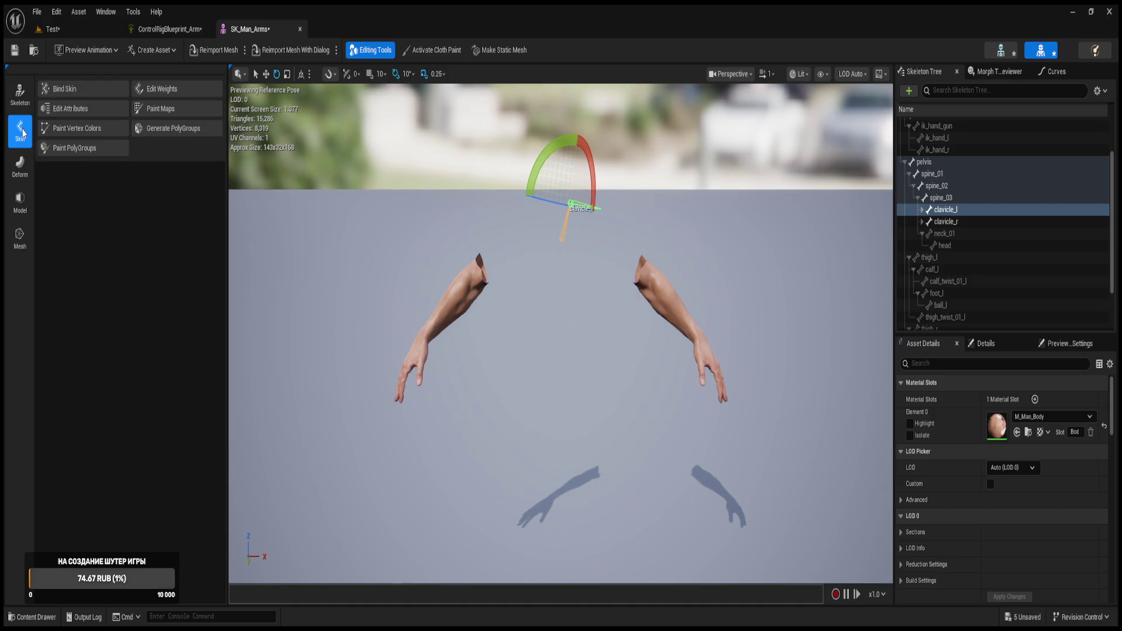
{"action": "left_click", "coordinate": [20, 94]}
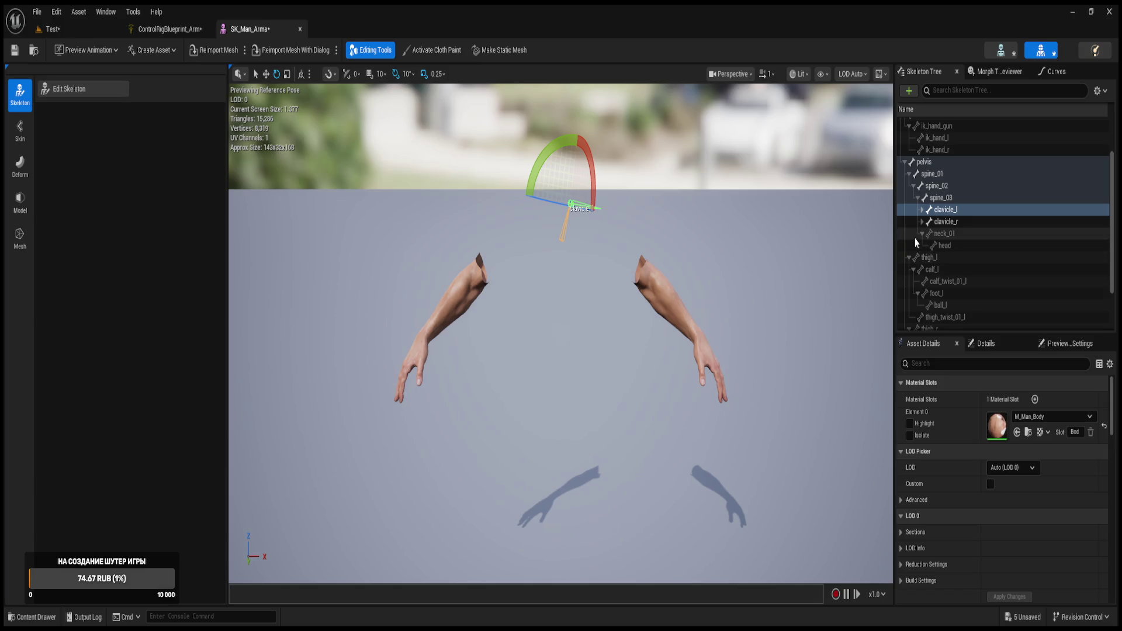
{"action": "left_click", "coordinate": [947, 222]}
{"action": "left_click", "coordinate": [950, 210]}
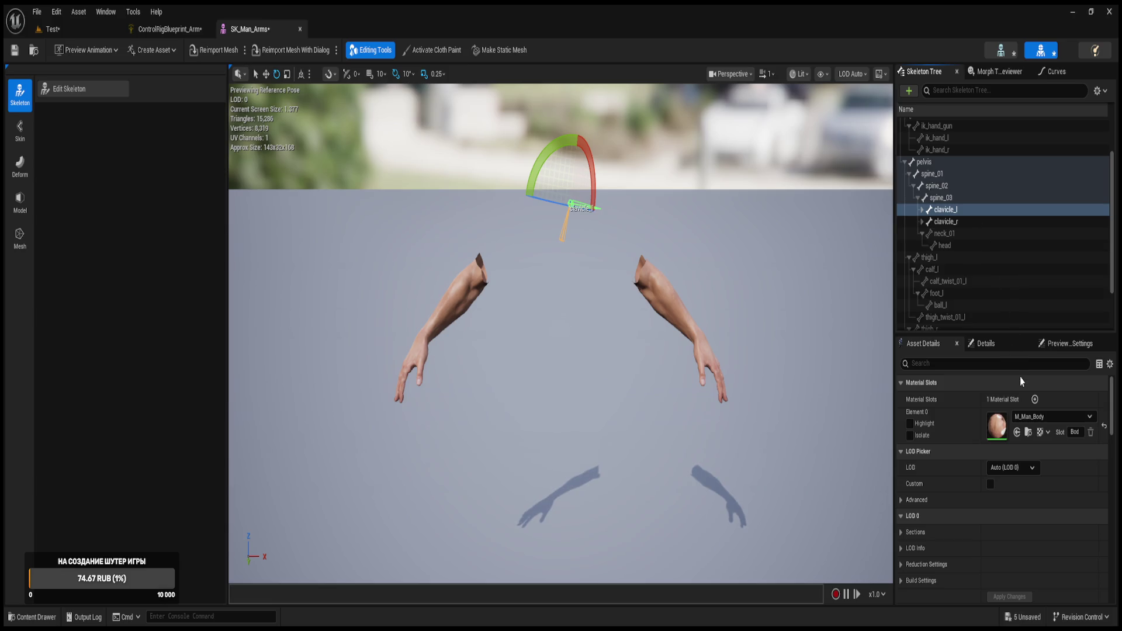
{"action": "left_click", "coordinate": [939, 214]}
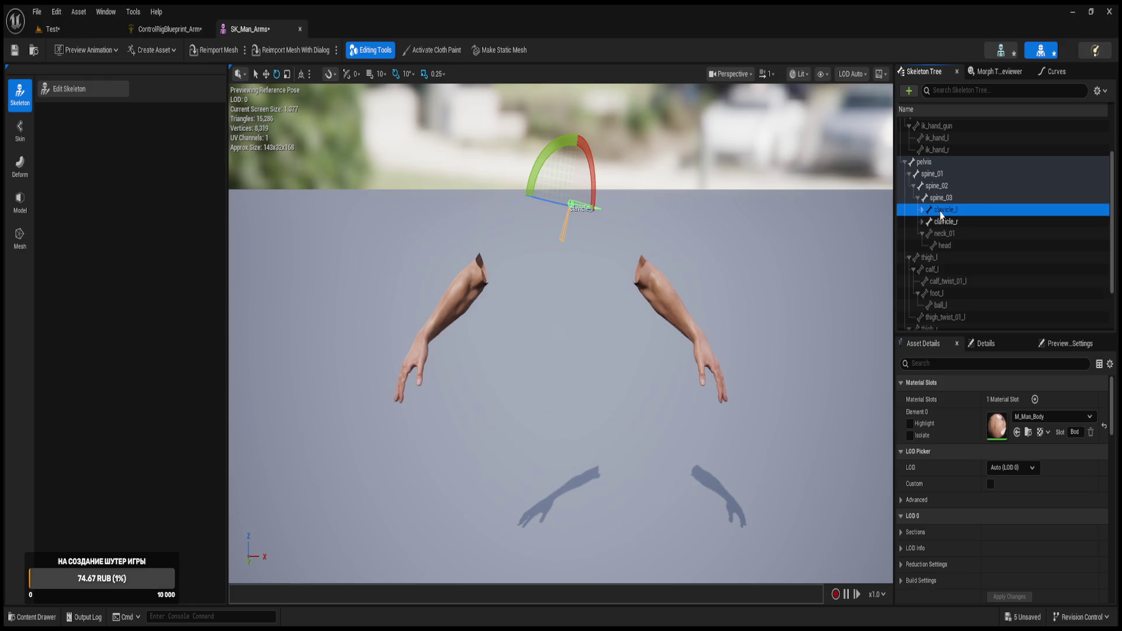
- Show clavicle_l's own Bone transform values in Details, then reopen the Parts folder drawer
{"action": "scroll", "coordinate": [972, 450], "scroll_direction": "down", "scroll_amount": 5}
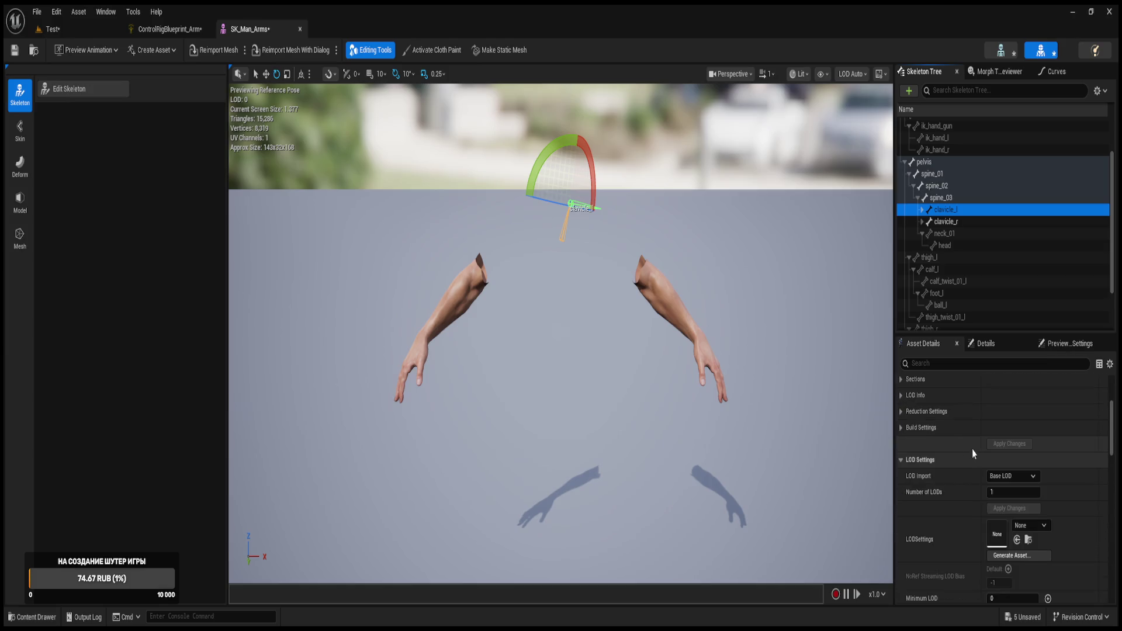
{"action": "scroll", "coordinate": [1057, 512], "scroll_direction": "up", "scroll_amount": 5}
{"action": "left_click", "coordinate": [993, 353]}
{"action": "left_click", "coordinate": [991, 349]}
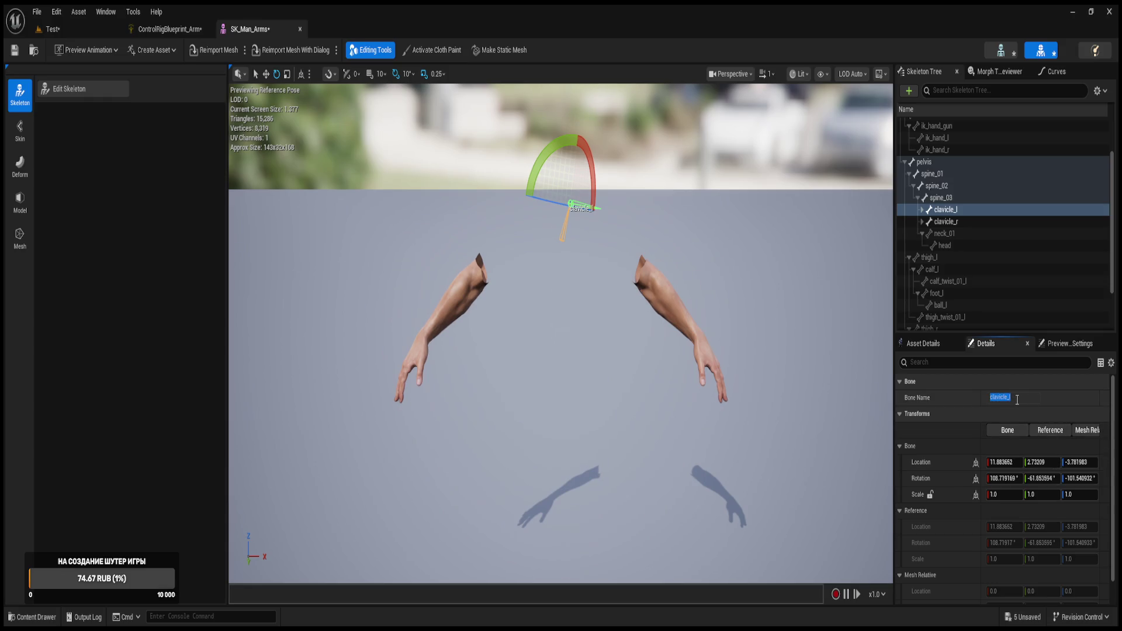
{"action": "left_click", "coordinate": [1015, 432]}
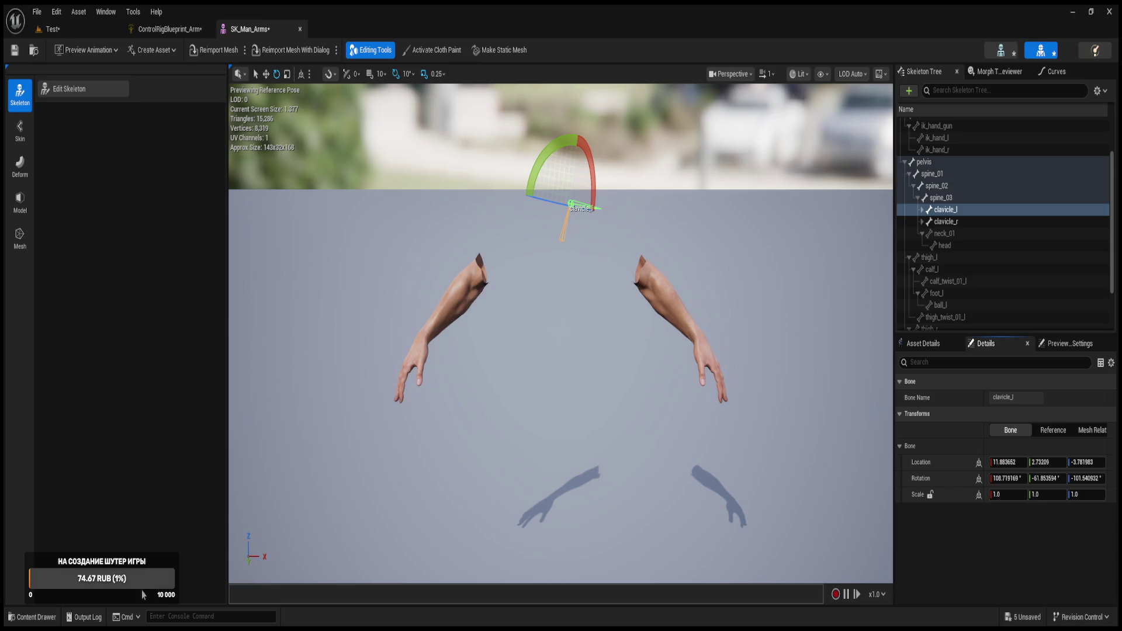
{"action": "left_click", "coordinate": [32, 617]}
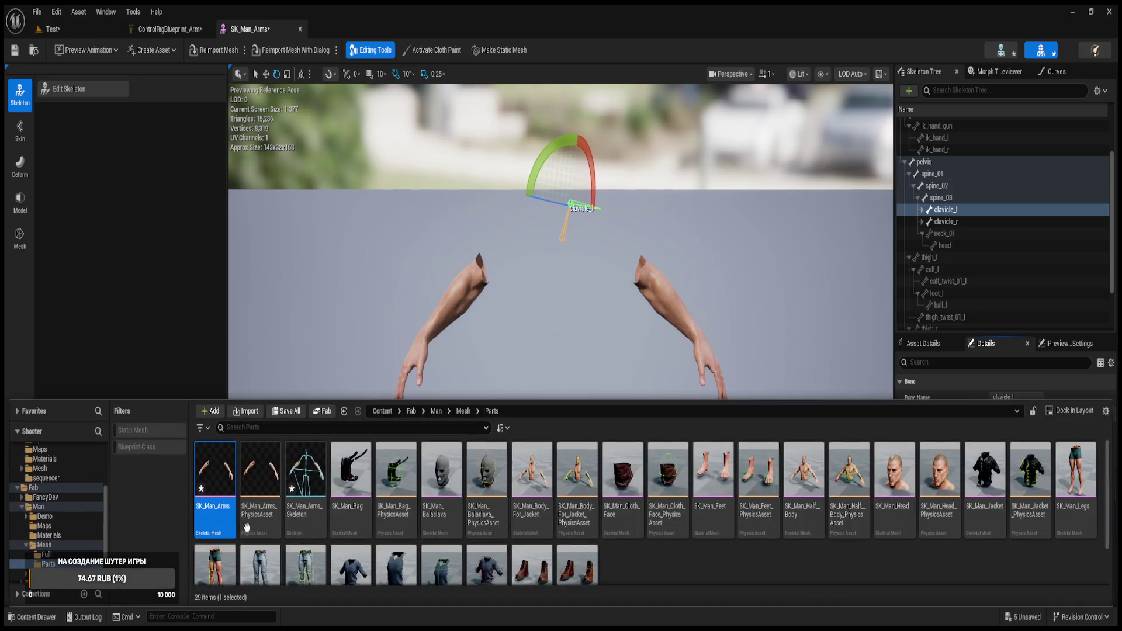
- Select SK_Man_Arms_Skeleton in the Parts folder and open it in the Skeleton editor
{"action": "left_click", "coordinate": [316, 497]}
{"action": "double_click", "coordinate": [316, 497]}
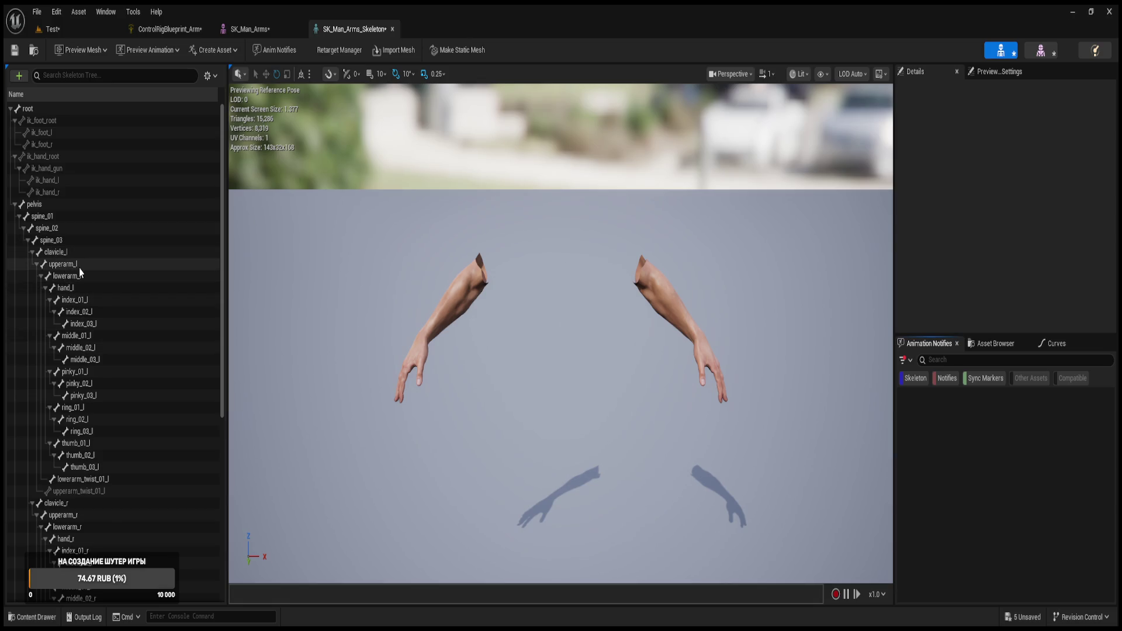
- Inspect clavicle_l's Details and Preview Scene Settings, then switch back to ControlRigBlueprint_Arms
{"action": "left_click", "coordinate": [68, 251]}
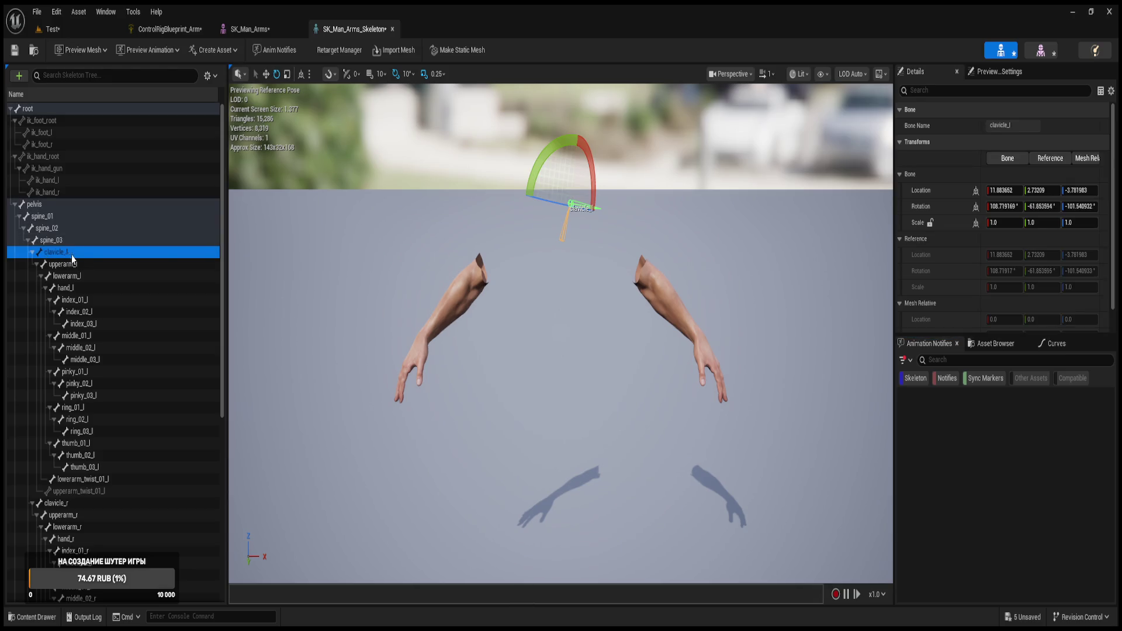
{"action": "key", "text": "Escape"}
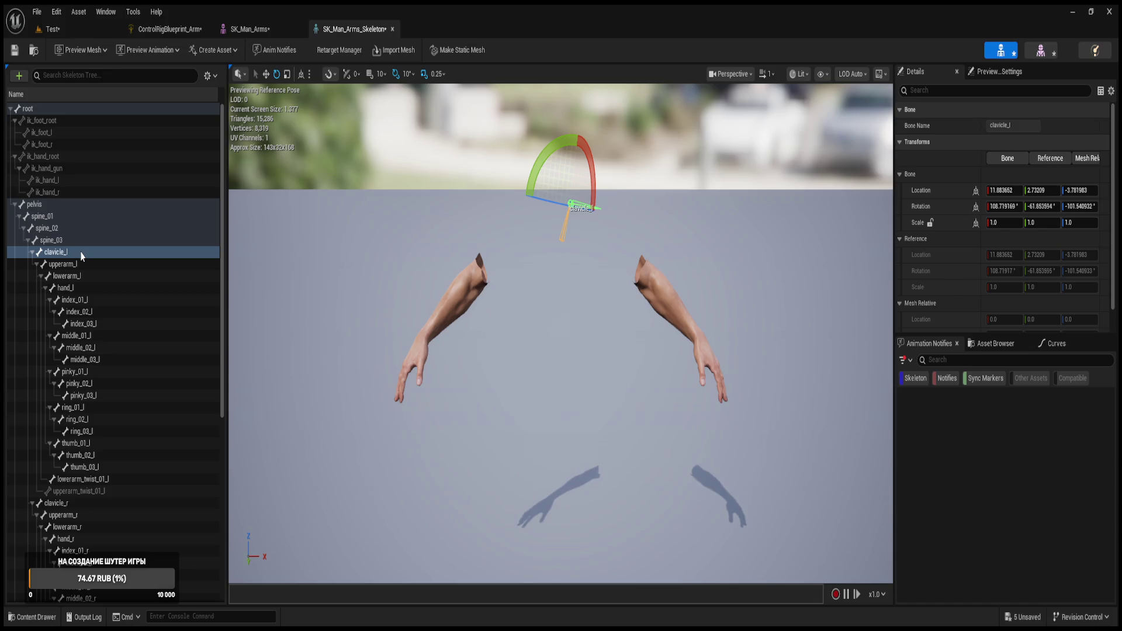
{"action": "left_click", "coordinate": [72, 255]}
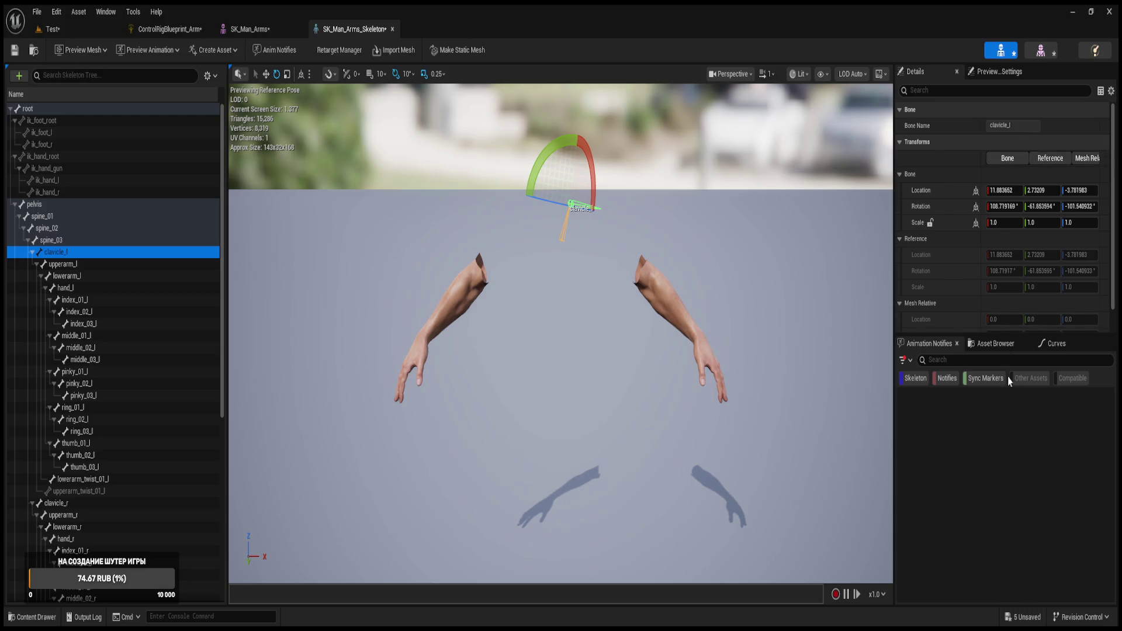
{"action": "left_click", "coordinate": [993, 72]}
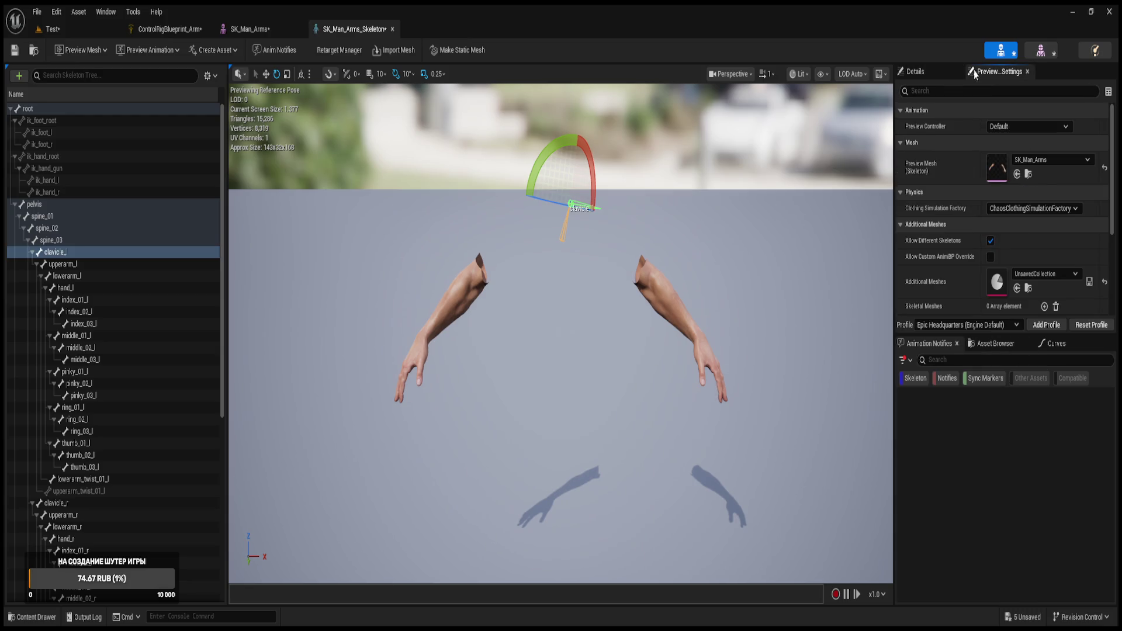
{"action": "left_click", "coordinate": [933, 69]}
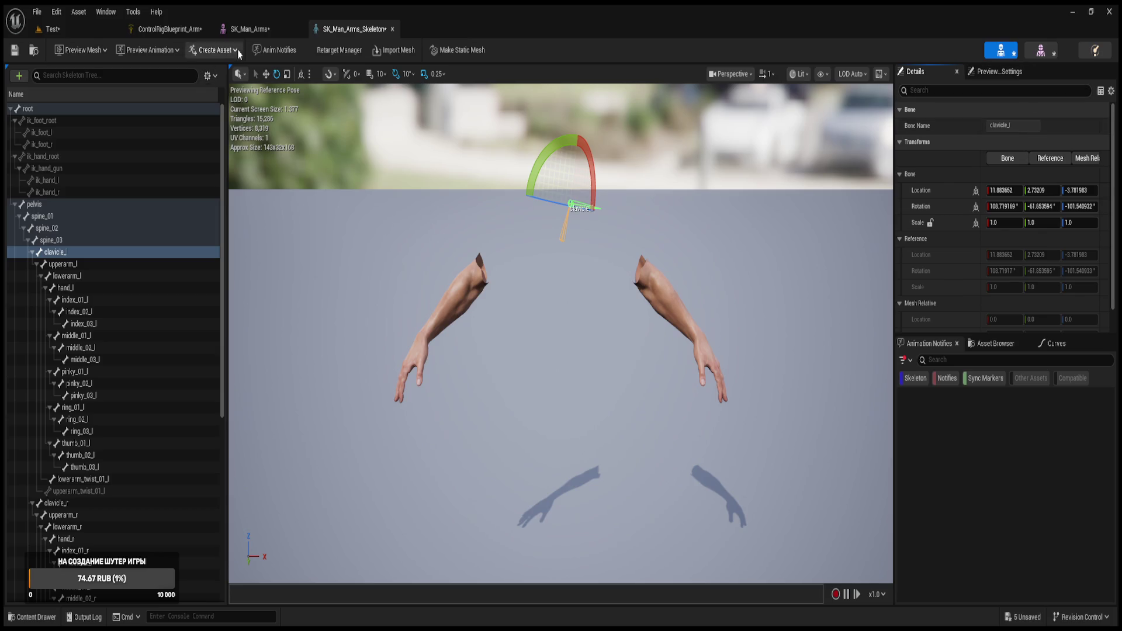
{"action": "left_click", "coordinate": [186, 31]}
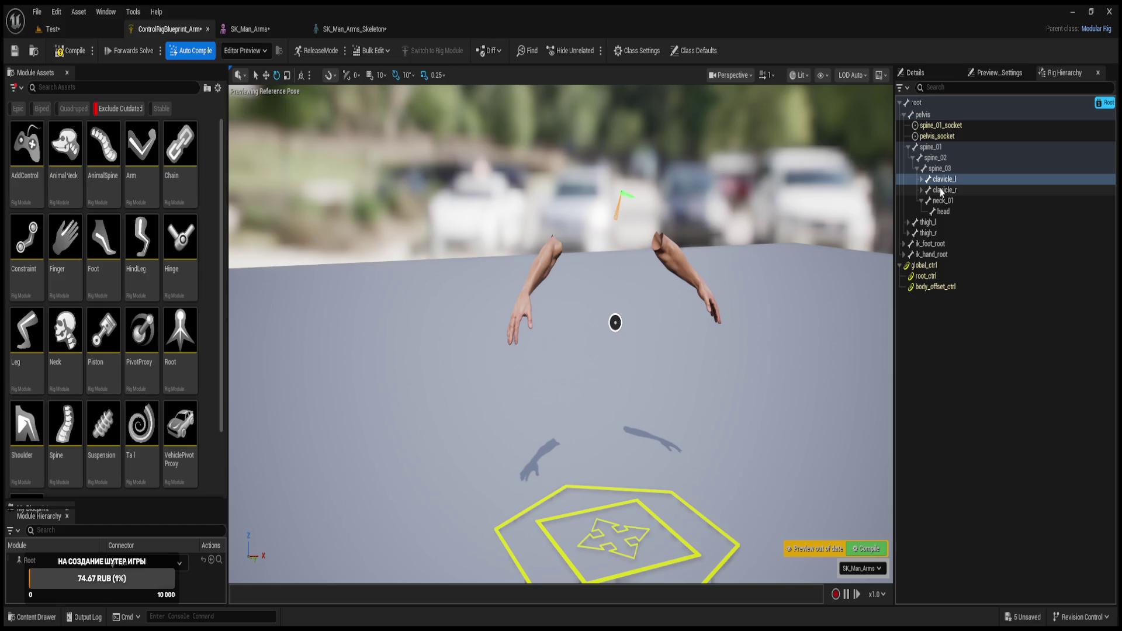
- Select clavicle_r, zoom toward the arms, and drop the Spine module onto spine_01_socket
{"action": "mouse_move", "coordinate": [615, 336]}
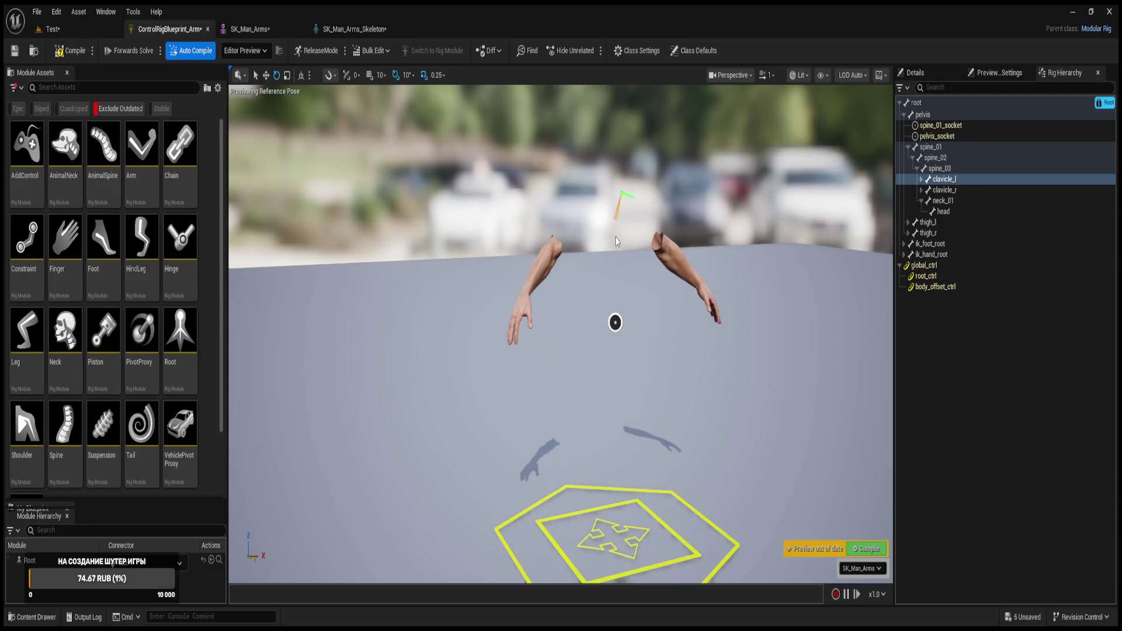
{"action": "left_click", "coordinate": [936, 191]}
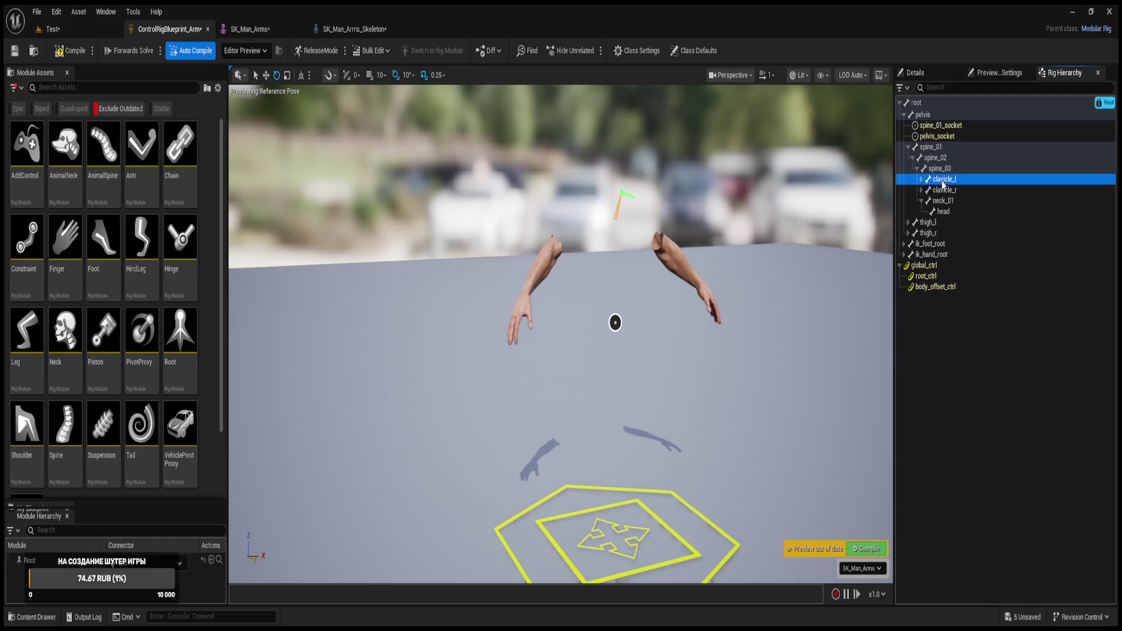
{"action": "mouse_move", "coordinate": [555, 362]}
{"action": "left_mouse_down"}
{"action": "mouse_move", "coordinate": [544, 385]}
{"action": "mouse_move", "coordinate": [613, 432]}
{"action": "mouse_move", "coordinate": [600, 384]}
{"action": "left_mouse_up"}
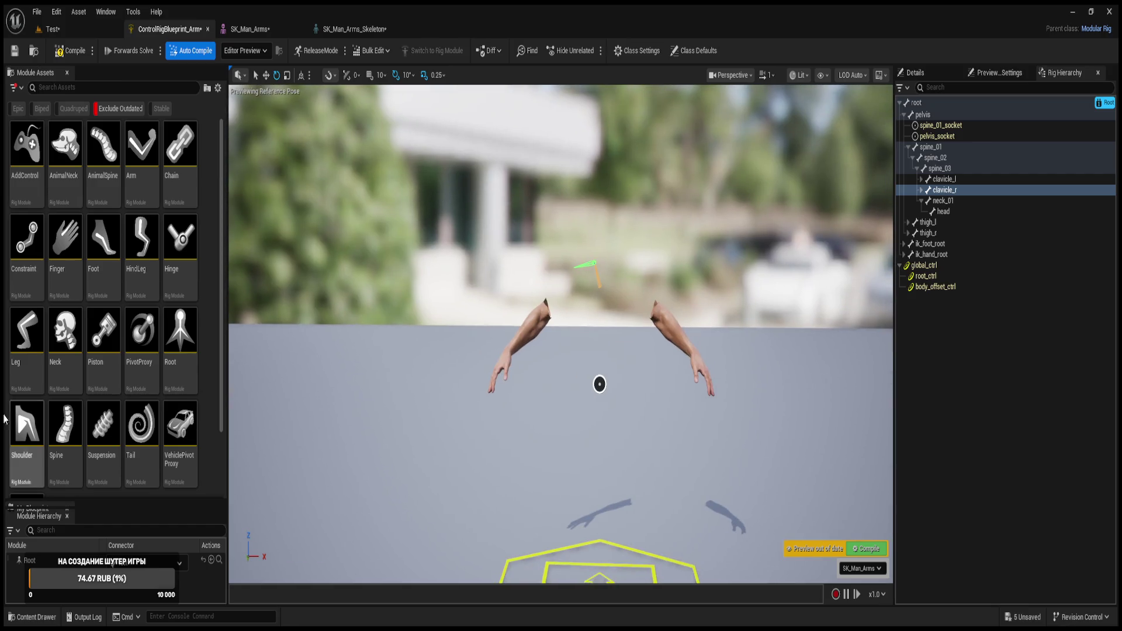
{"action": "scroll", "coordinate": [93, 374], "scroll_direction": "down", "scroll_amount": 2}
{"action": "mouse_move", "coordinate": [64, 357]}
{"action": "left_mouse_down"}
{"action": "mouse_move", "coordinate": [626, 446]}
{"action": "mouse_move", "coordinate": [601, 383]}
{"action": "mouse_move", "coordinate": [611, 393]}
{"action": "left_mouse_up"}
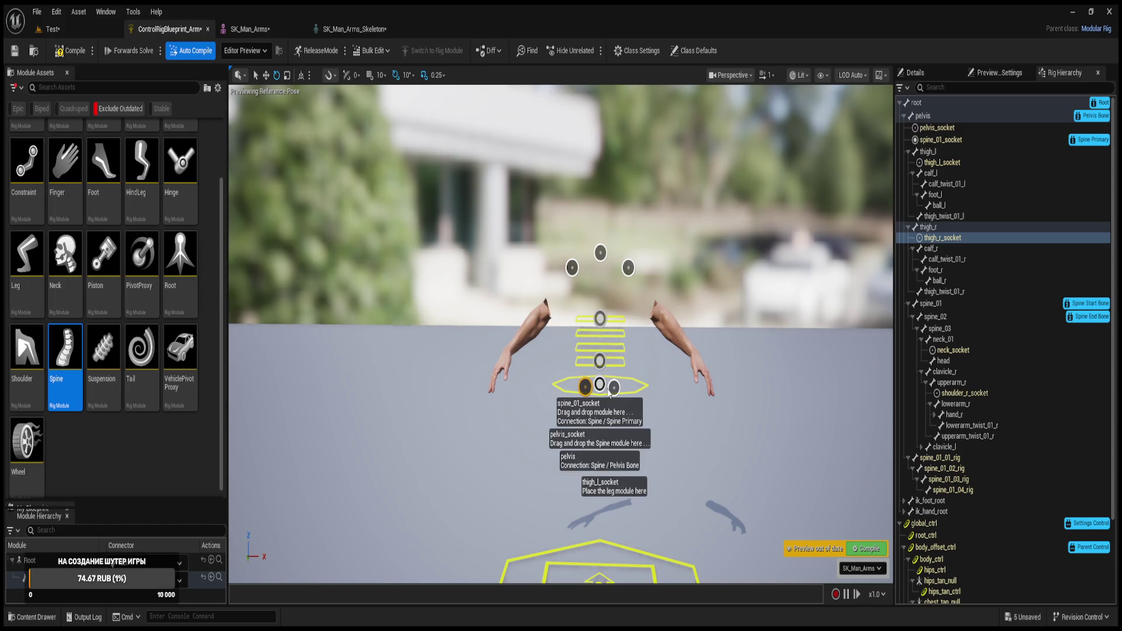
- Tilt the view and inspect two spine controls and the spine_02 socket
{"action": "left_click_drag", "start_coordinate": [635, 425], "coordinate": [650, 434]}
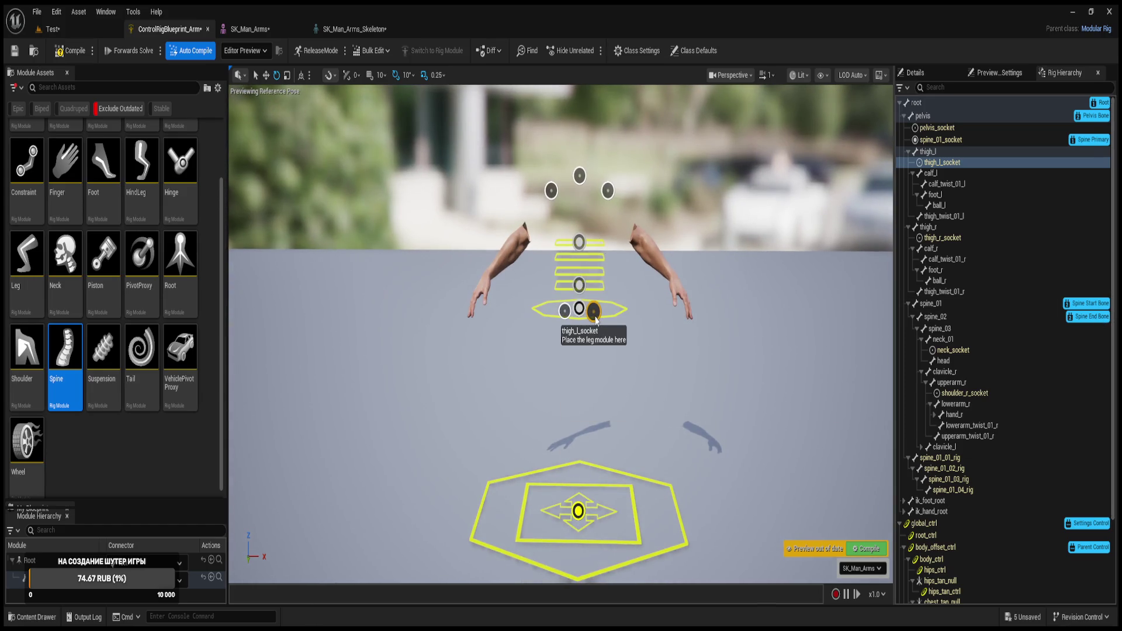
{"action": "left_click", "coordinate": [564, 310]}
{"action": "left_click", "coordinate": [542, 345]}
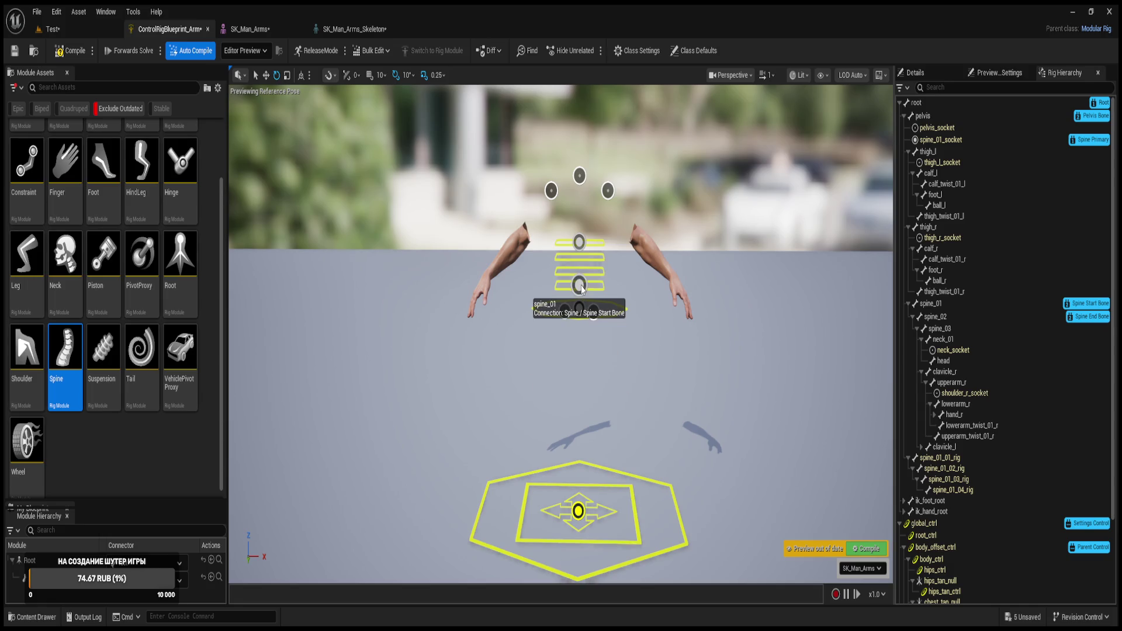
{"action": "left_click", "coordinate": [580, 247]}
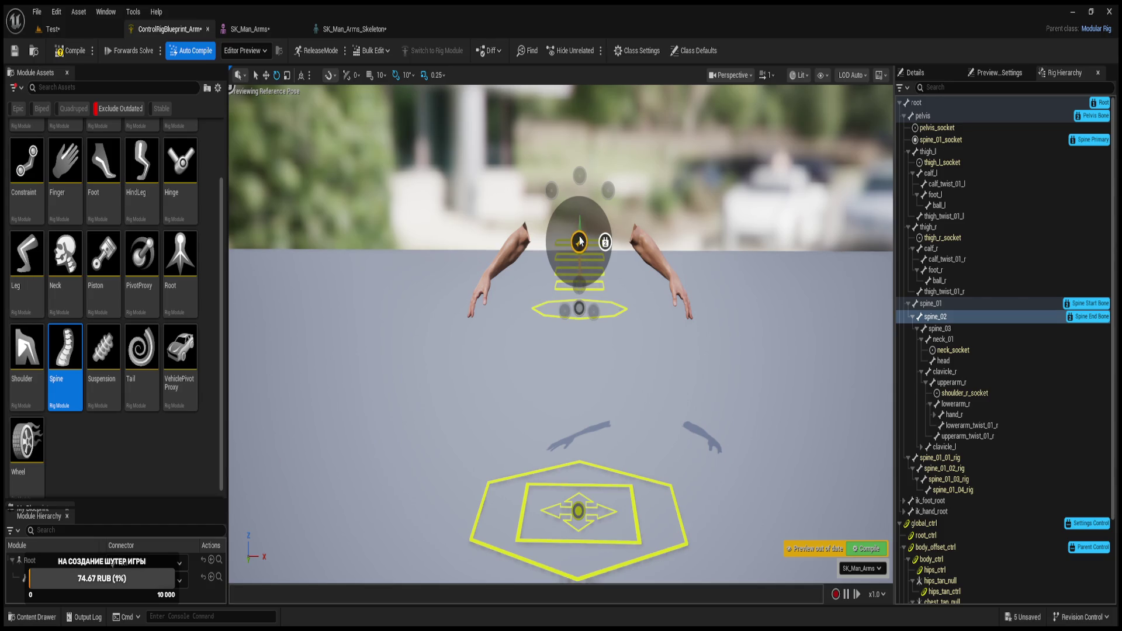
- Drag the Spine End Bone connector to a higher bone, then reselect the top connector
{"action": "left_click", "coordinate": [605, 244]}
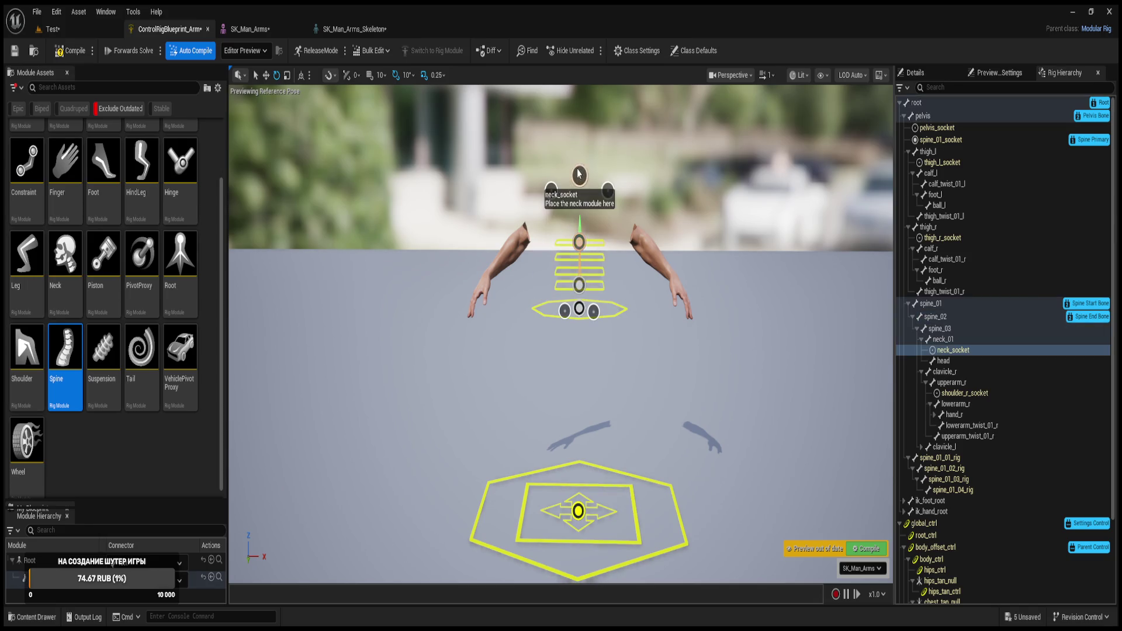
{"action": "mouse_move", "coordinate": [580, 245]}
{"action": "left_mouse_down"}
{"action": "mouse_move", "coordinate": [580, 184]}
{"action": "mouse_move", "coordinate": [579, 241]}
{"action": "mouse_move", "coordinate": [579, 214]}
{"action": "left_mouse_up"}
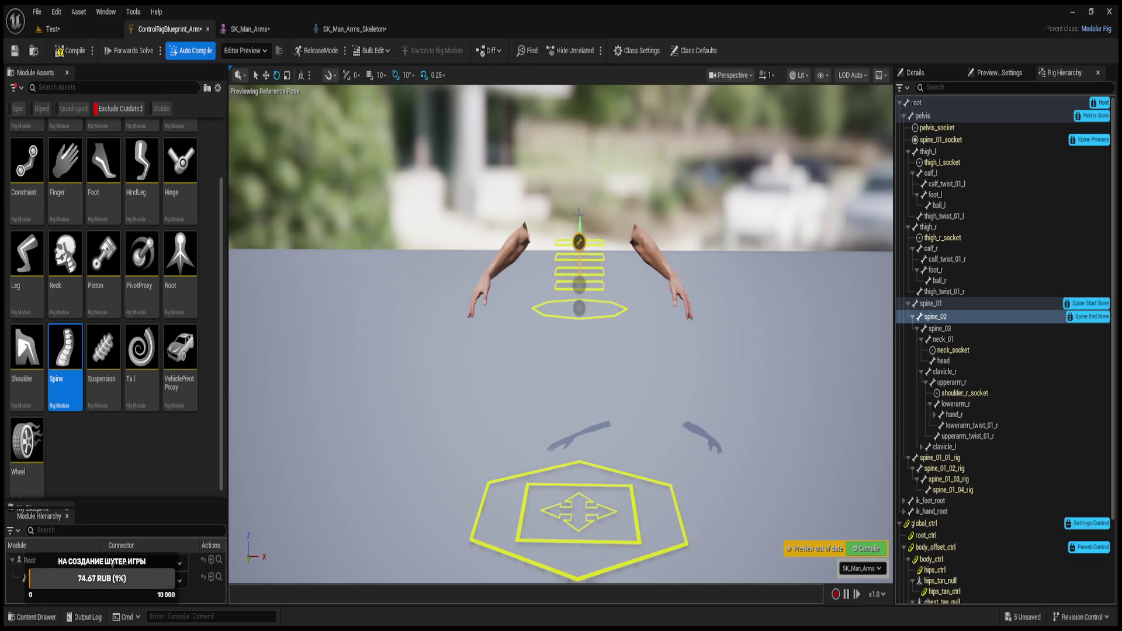
{"action": "left_click", "coordinate": [581, 211]}
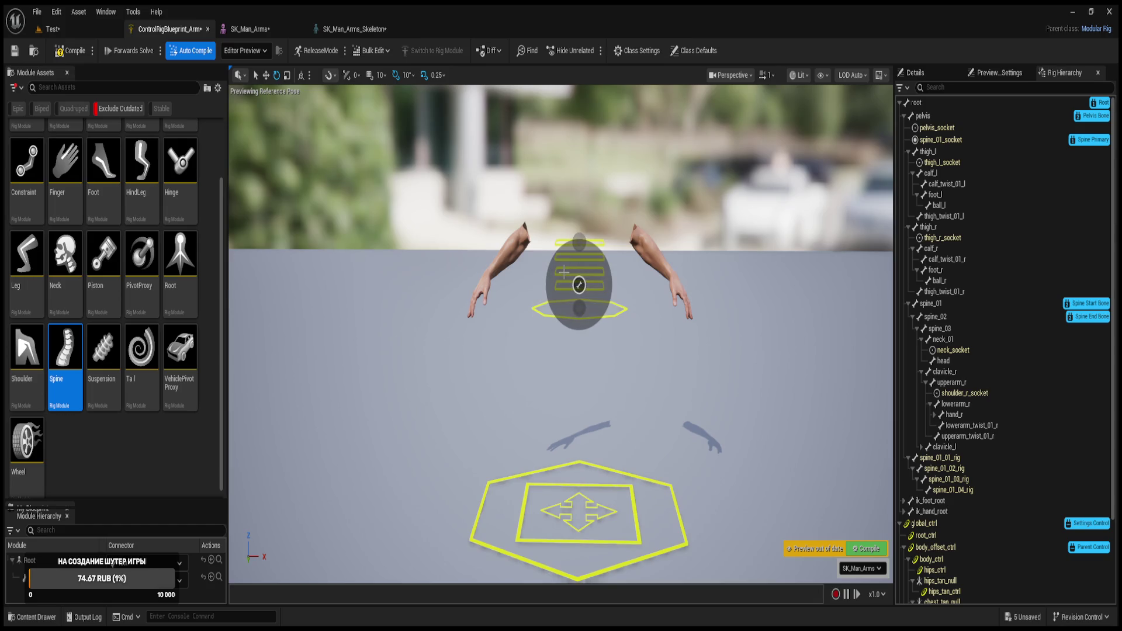
{"action": "left_click", "coordinate": [577, 245]}
- Inspect the Spine module's top connector and its spine_01 start connector, then clear the selection
{"action": "left_click", "coordinate": [607, 252]}
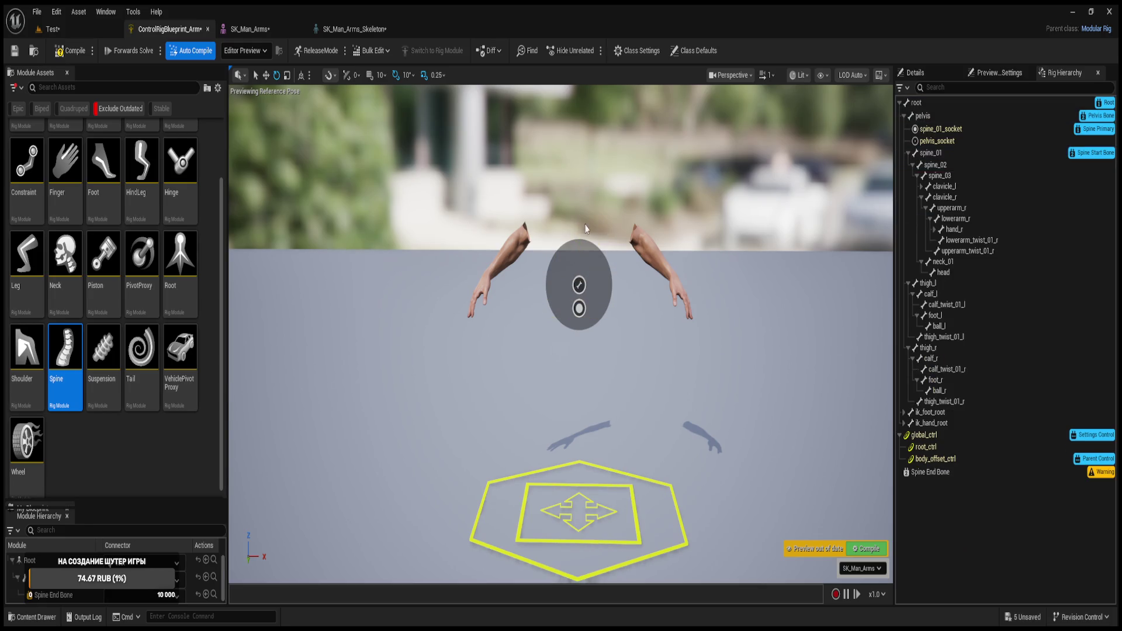
{"action": "left_click", "coordinate": [580, 295]}
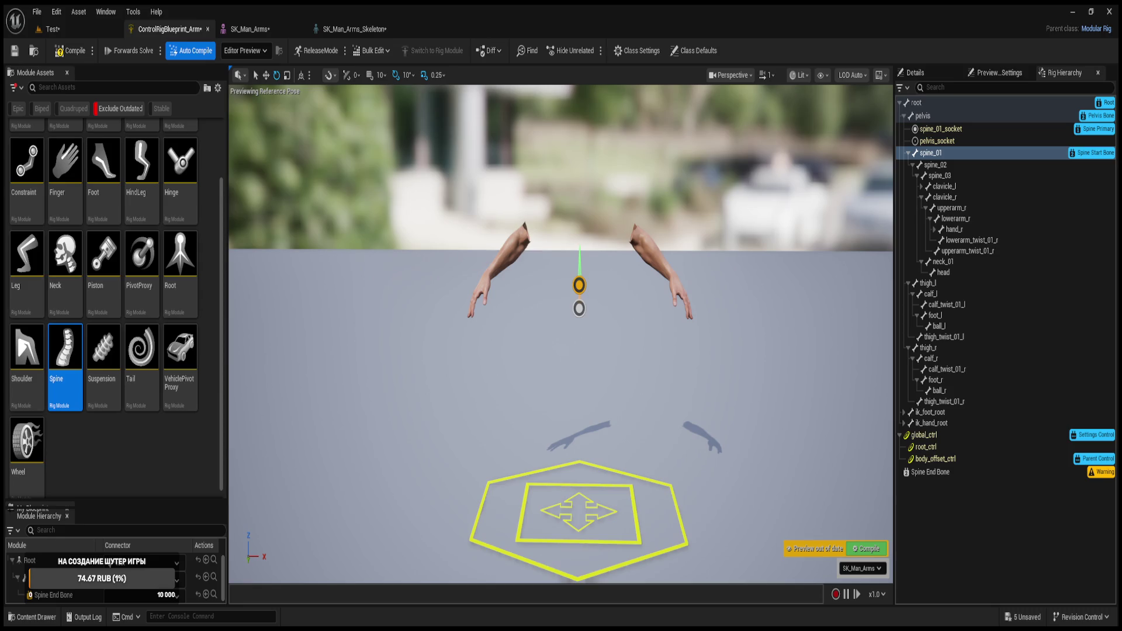
{"action": "left_click", "coordinate": [529, 246]}
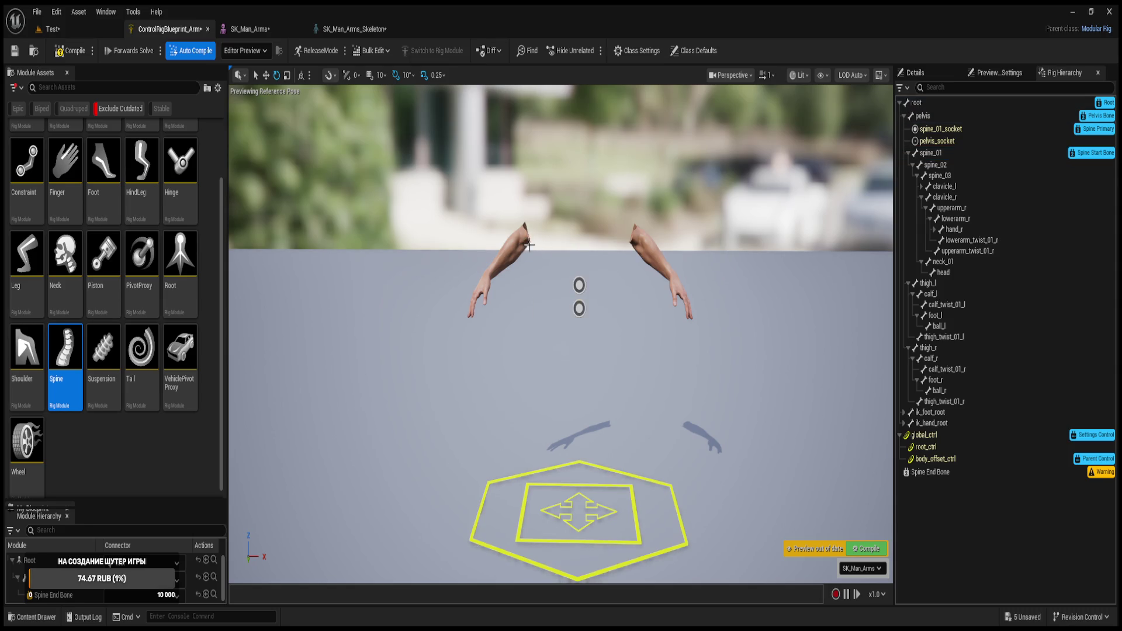
{"action": "left_click", "coordinate": [579, 308]}
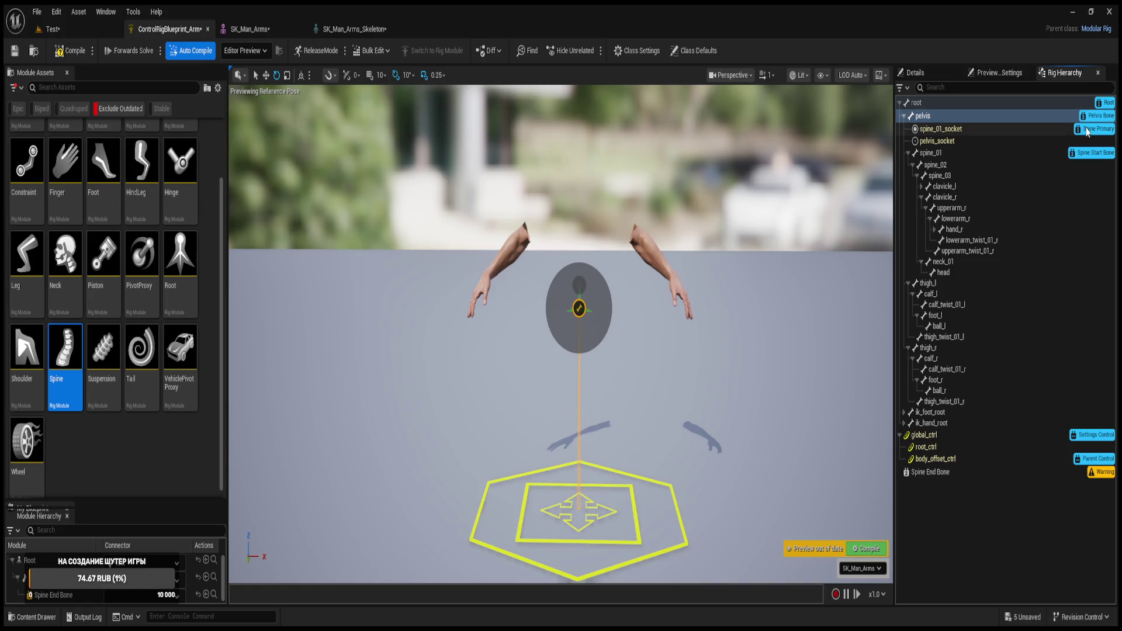
{"action": "left_click", "coordinate": [1066, 133]}
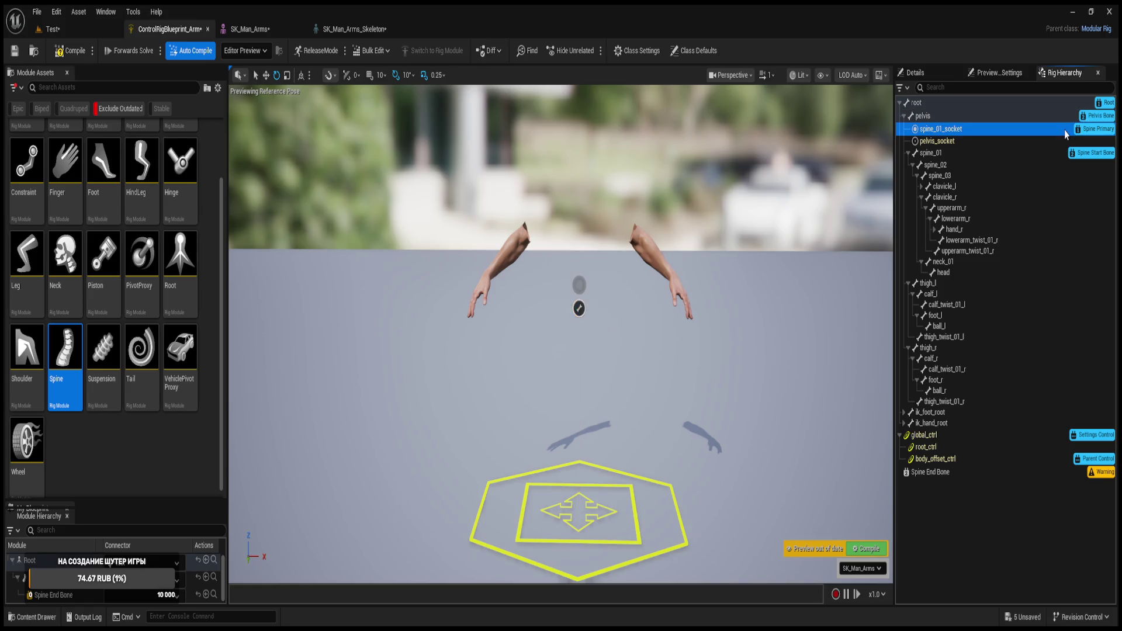
{"action": "left_click", "coordinate": [1022, 117]}
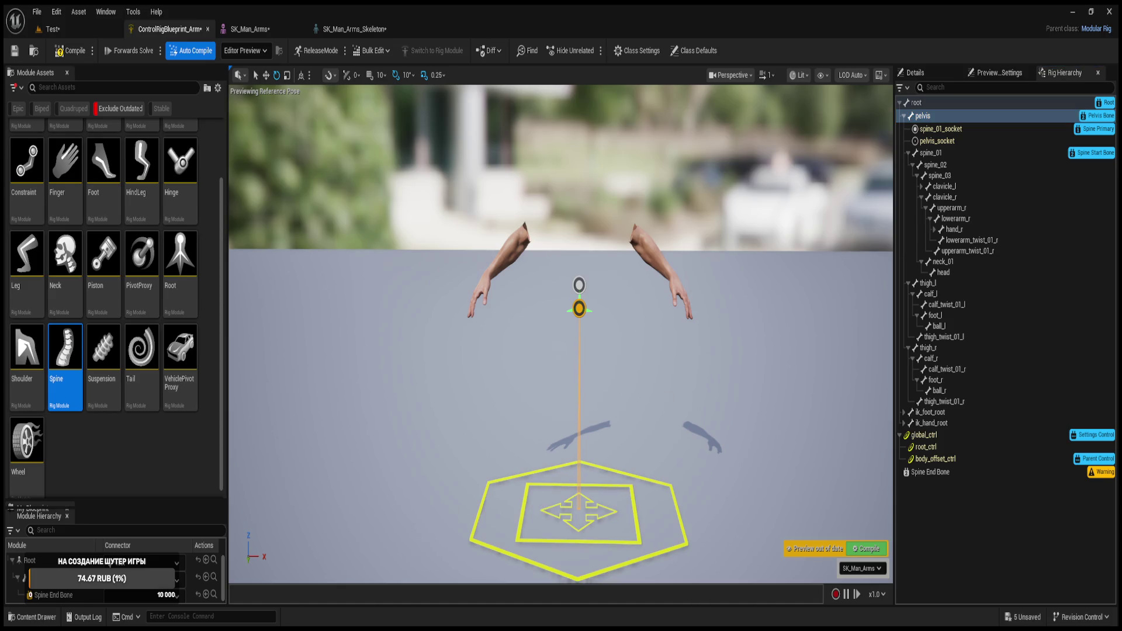
{"action": "left_click_drag", "start_coordinate": [561, 333], "coordinate": [549, 263]}
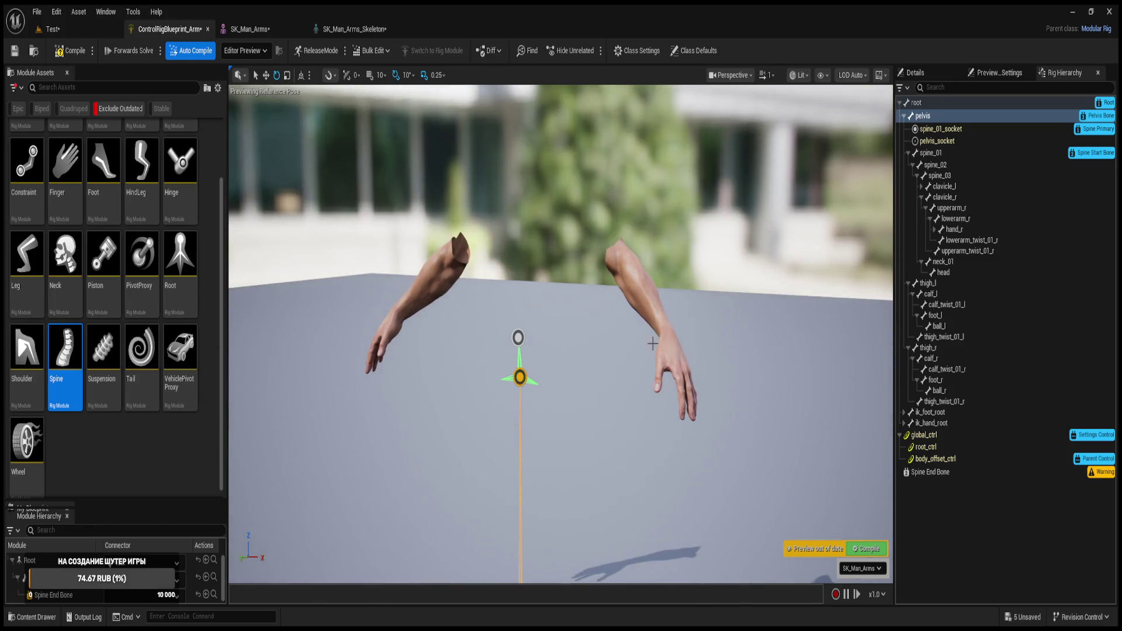
- Move the Spine Start Bone connector off spine_01, via spine_02 and spine_03, onto lowerarm_r
{"action": "left_click", "coordinate": [519, 339]}
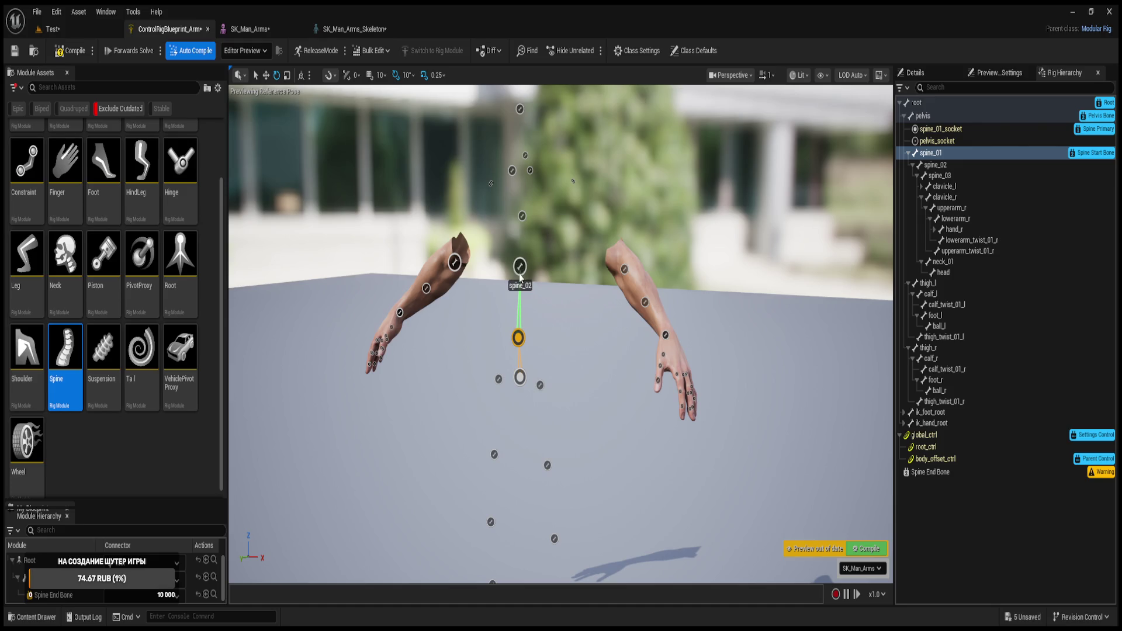
{"action": "left_click", "coordinate": [519, 268]}
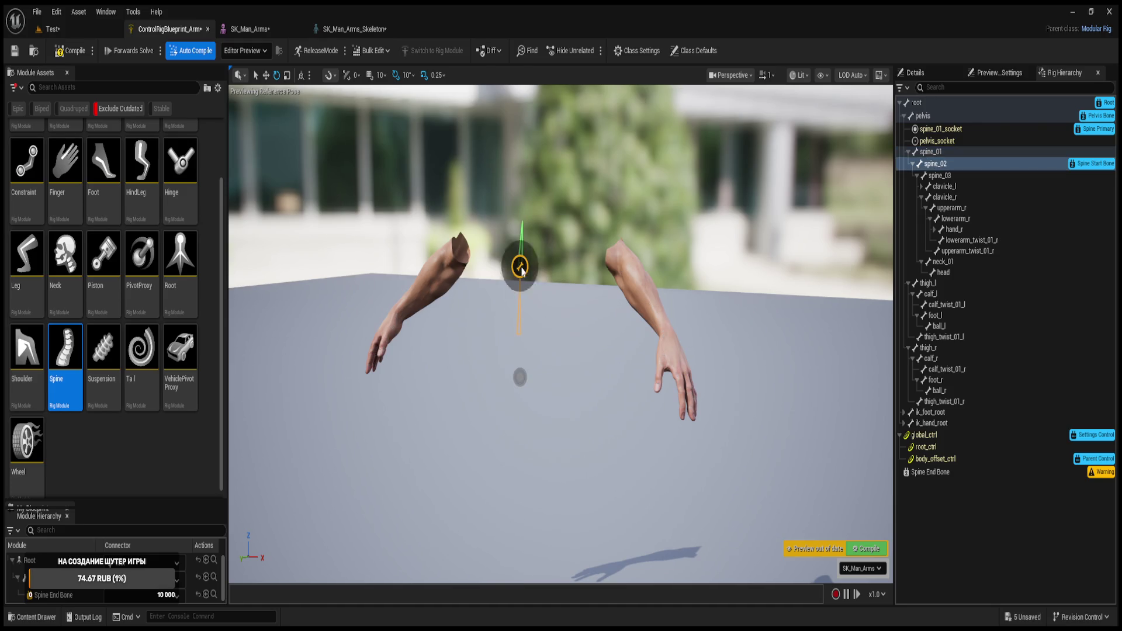
{"action": "left_click_drag", "start_coordinate": [519, 267], "coordinate": [522, 216]}
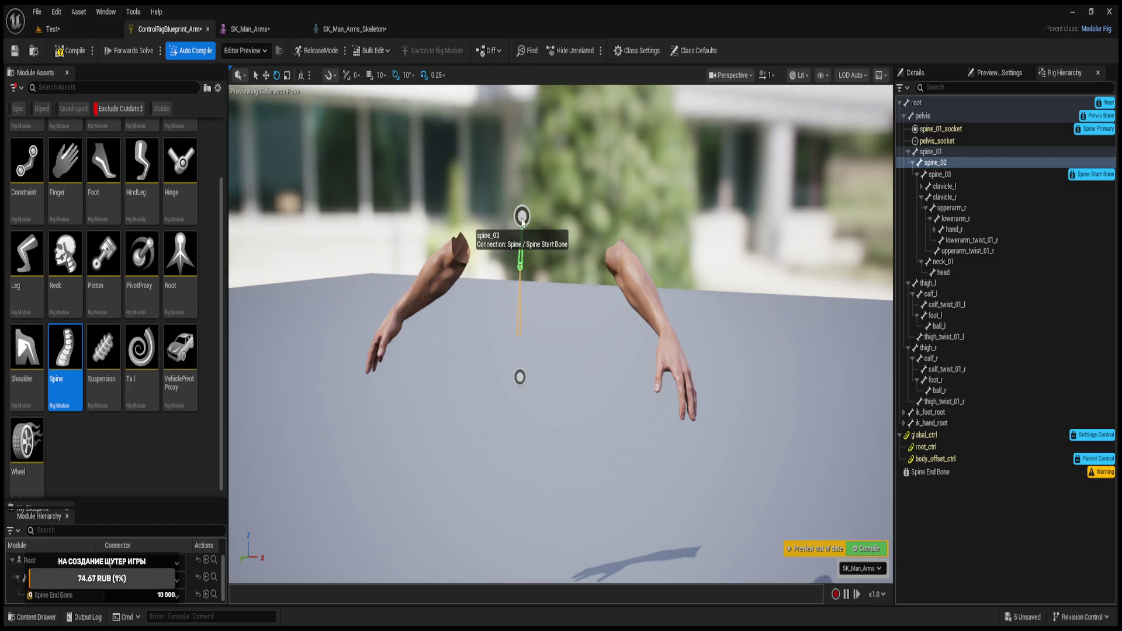
{"action": "left_click", "coordinate": [521, 217]}
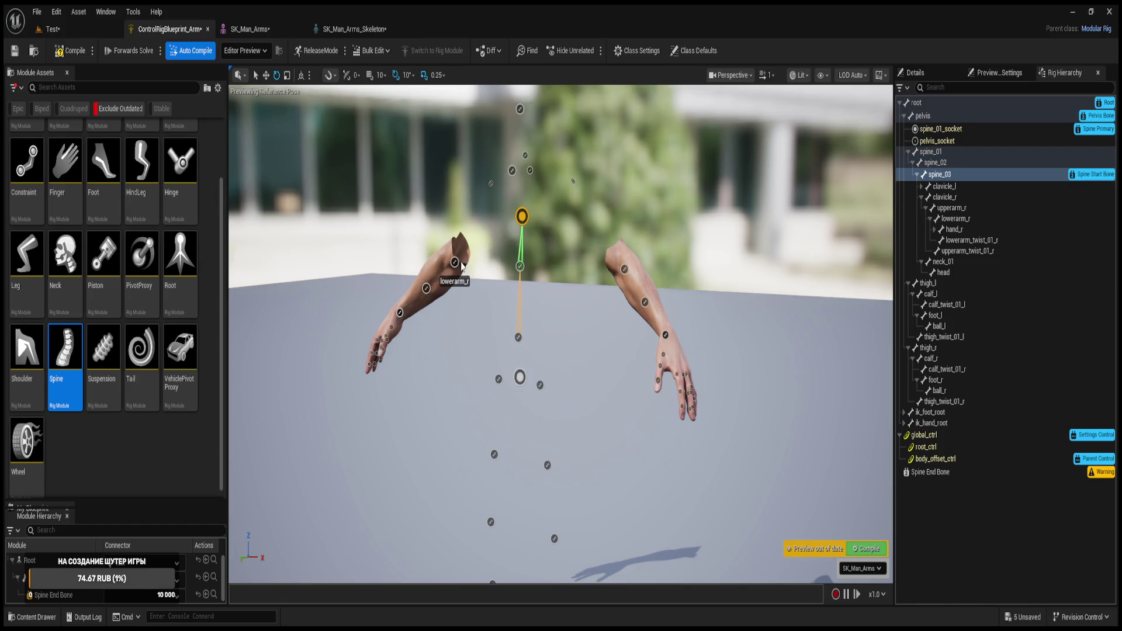
{"action": "left_click_drag", "start_coordinate": [457, 269], "coordinate": [456, 266]}
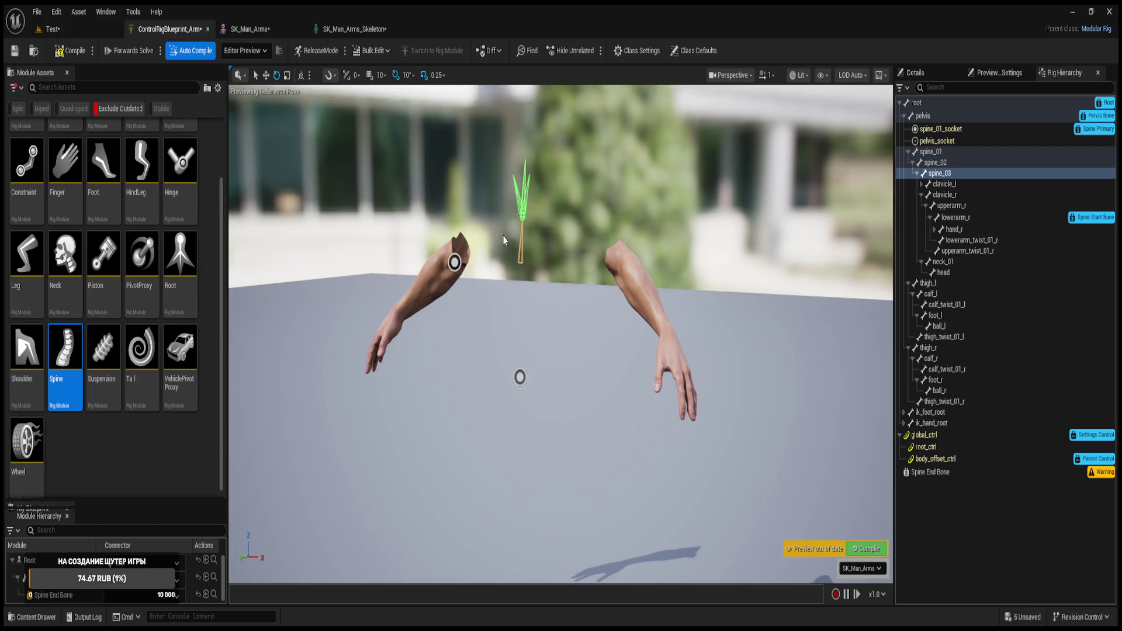
- Recompile the rig so the preview shows the spine starting at lowerarm_r
{"action": "left_click", "coordinate": [521, 208]}
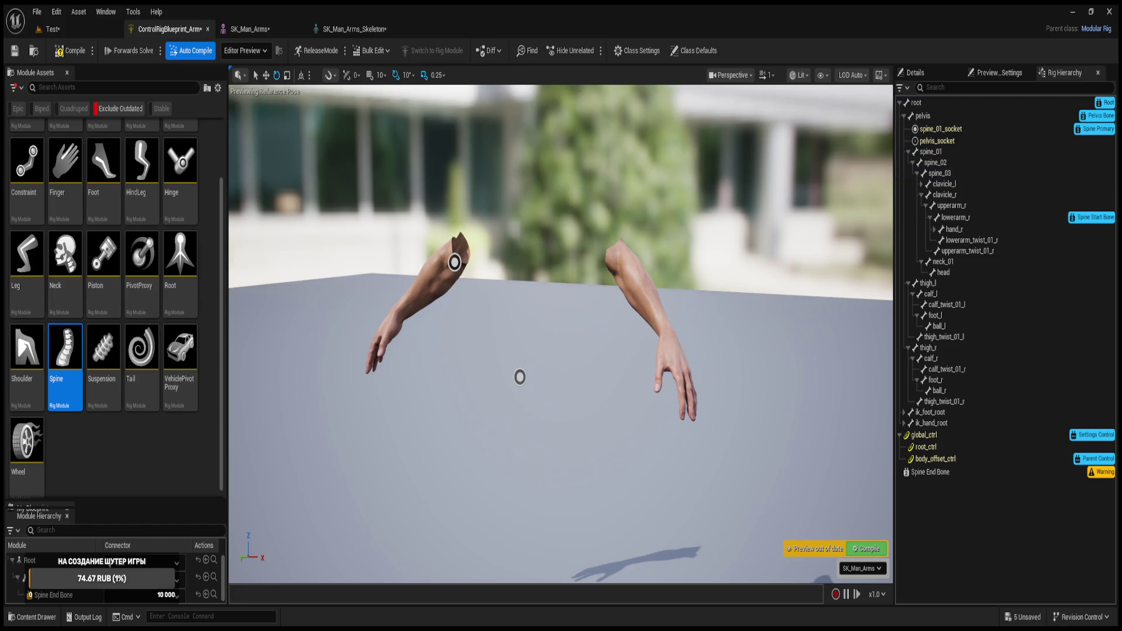
{"action": "left_click", "coordinate": [521, 217]}
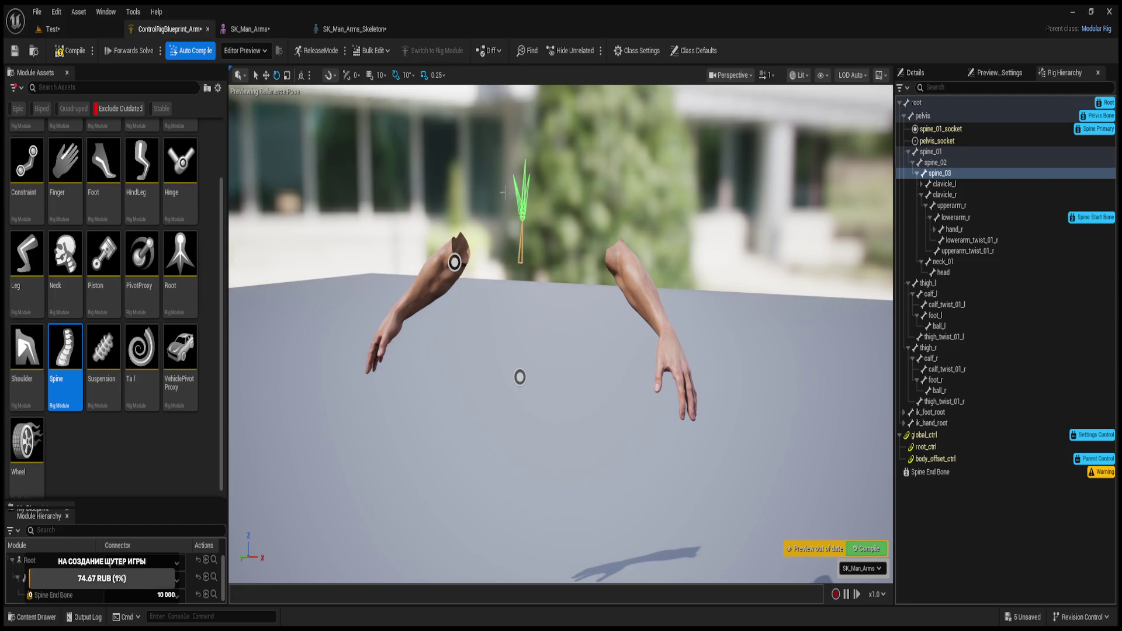
{"action": "mouse_move", "coordinate": [491, 268]}
{"action": "left_mouse_down"}
{"action": "mouse_move", "coordinate": [514, 277]}
{"action": "mouse_move", "coordinate": [514, 327]}
{"action": "left_mouse_up"}
{"action": "left_click", "coordinate": [859, 549]}
{"action": "left_click_drag", "start_coordinate": [584, 380], "coordinate": [503, 368]}
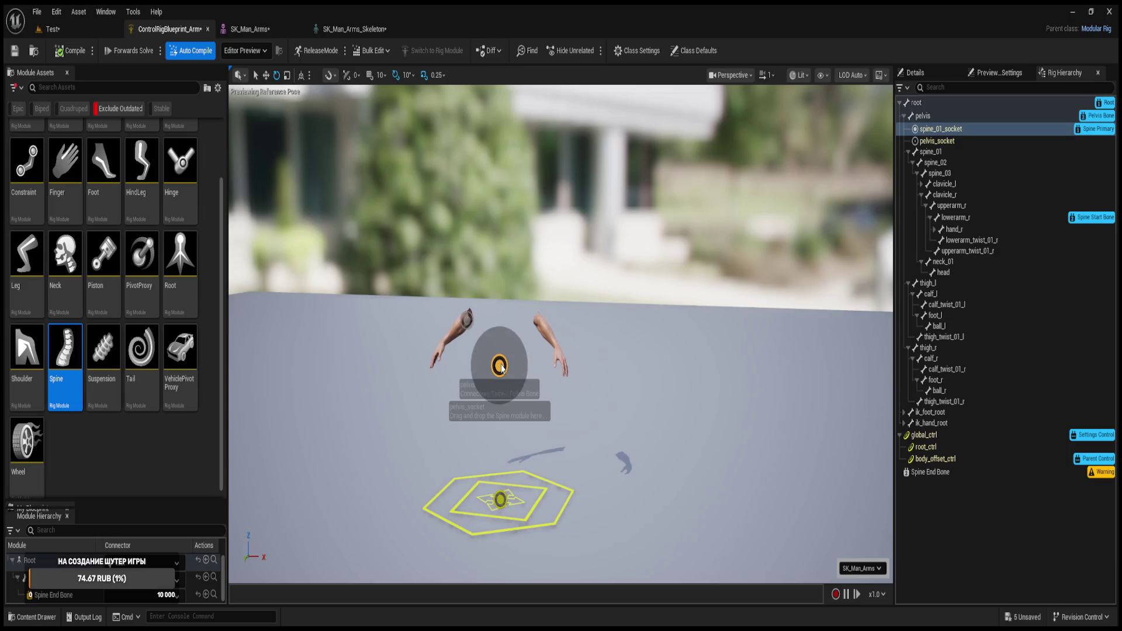
- Attach a Shoulder module to a rig socket, close the arms rig editor, and show Man Mesh Parts
{"action": "left_click", "coordinate": [26, 350]}
{"action": "left_click_drag", "start_coordinate": [523, 332], "coordinate": [539, 321]}
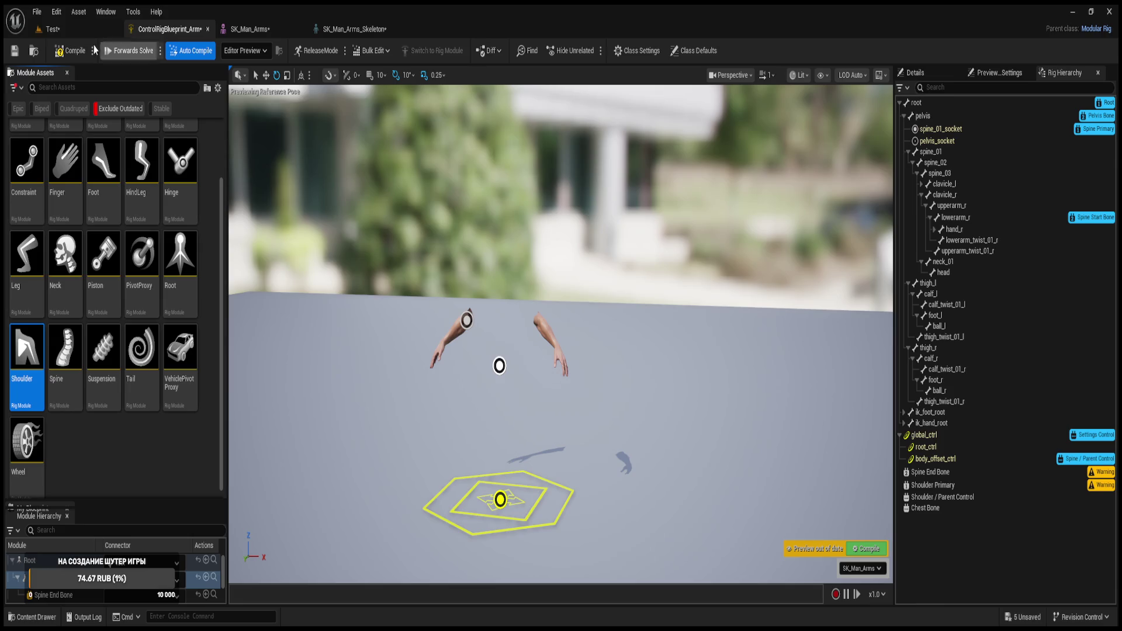
{"action": "left_click", "coordinate": [195, 54]}
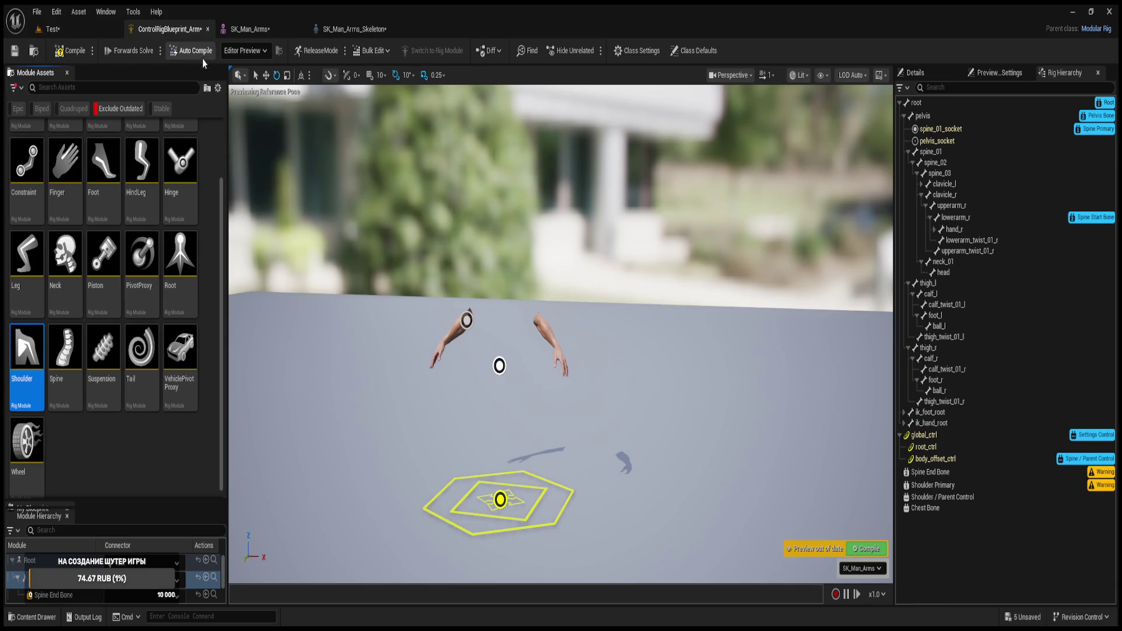
{"action": "left_click", "coordinate": [196, 52]}
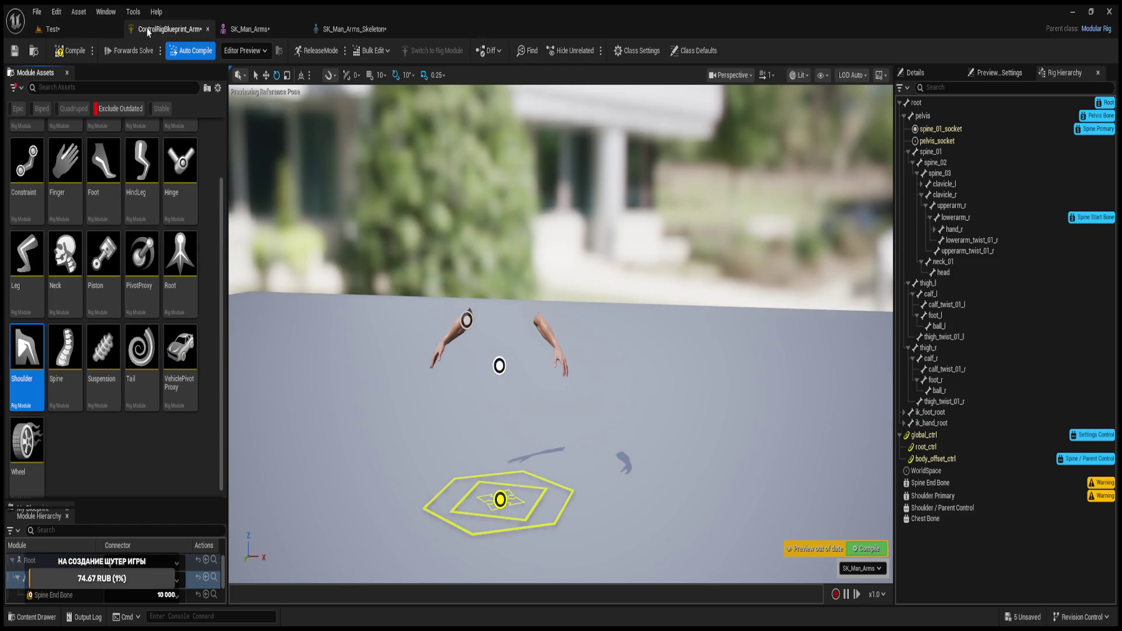
{"action": "left_click", "coordinate": [51, 29]}
{"action": "key", "text": "ctrl+space"}
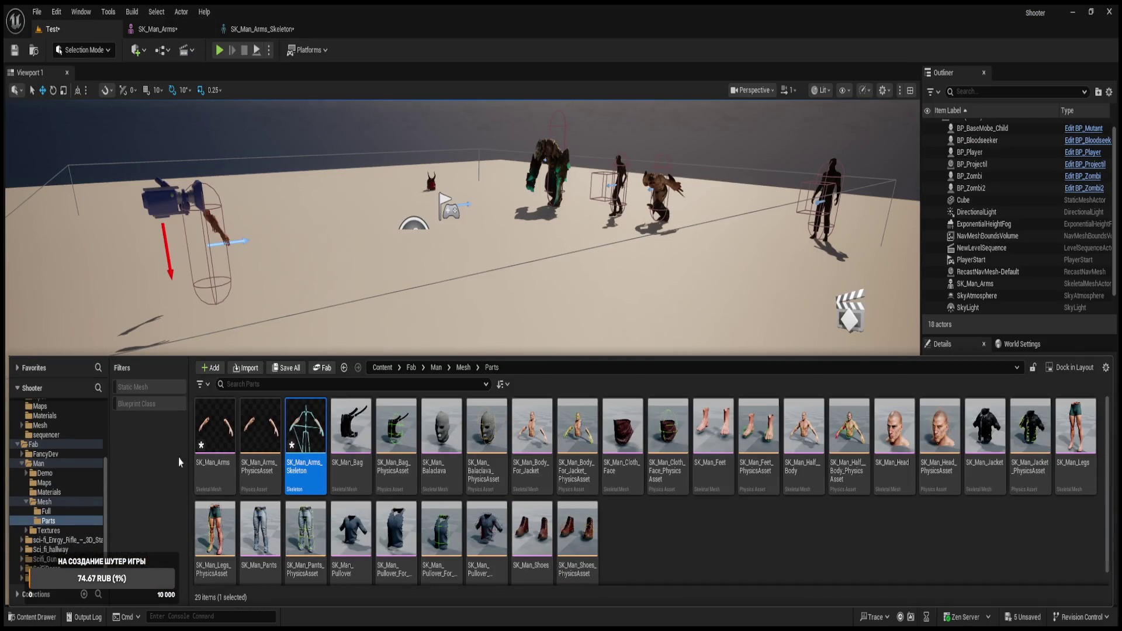
{"action": "scroll", "coordinate": [64, 497], "scroll_direction": "up", "scroll_amount": 3}
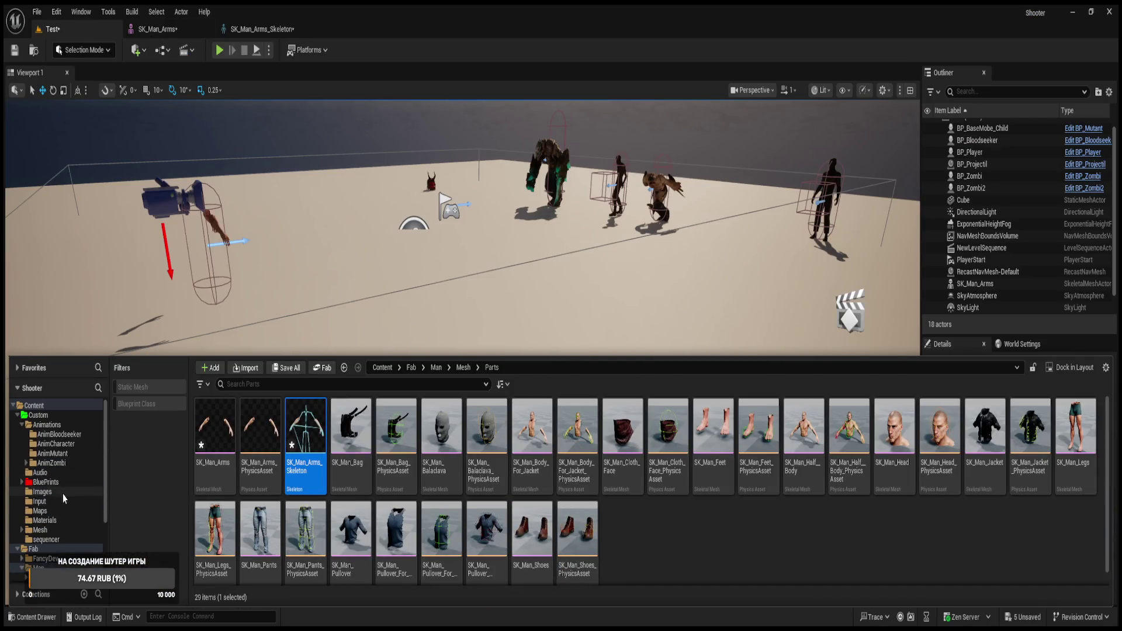
{"action": "left_click", "coordinate": [22, 425]}
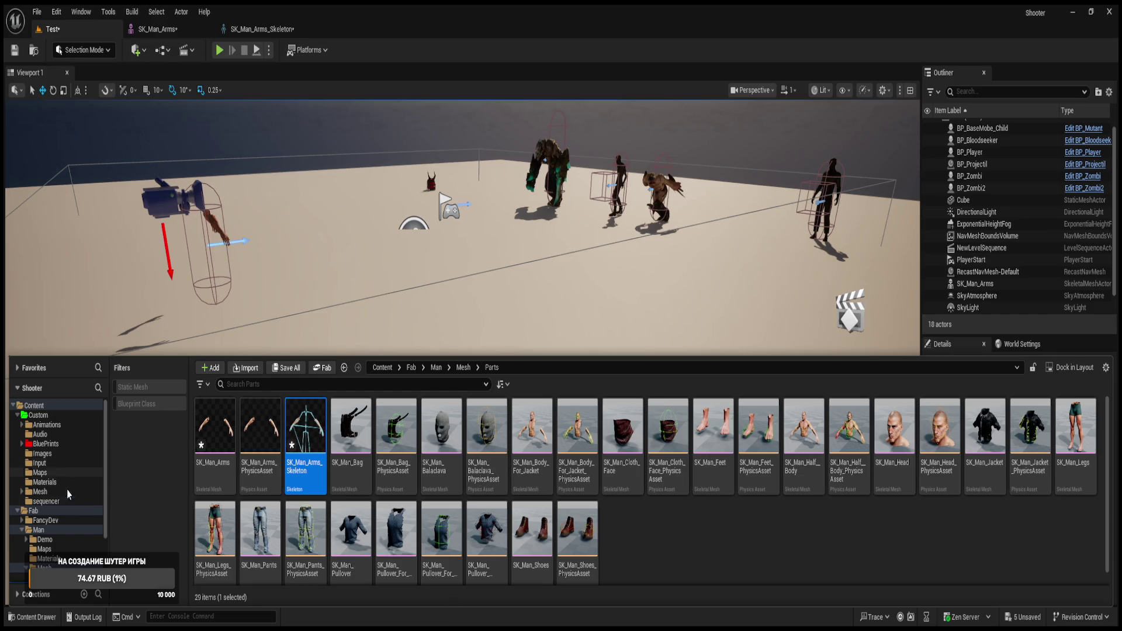
- Delete ControlRigBlueprint_Arm from Animations and create a modular rig named NewControlRigBlueprint
{"action": "left_click", "coordinate": [47, 425]}
{"action": "left_click", "coordinate": [401, 455]}
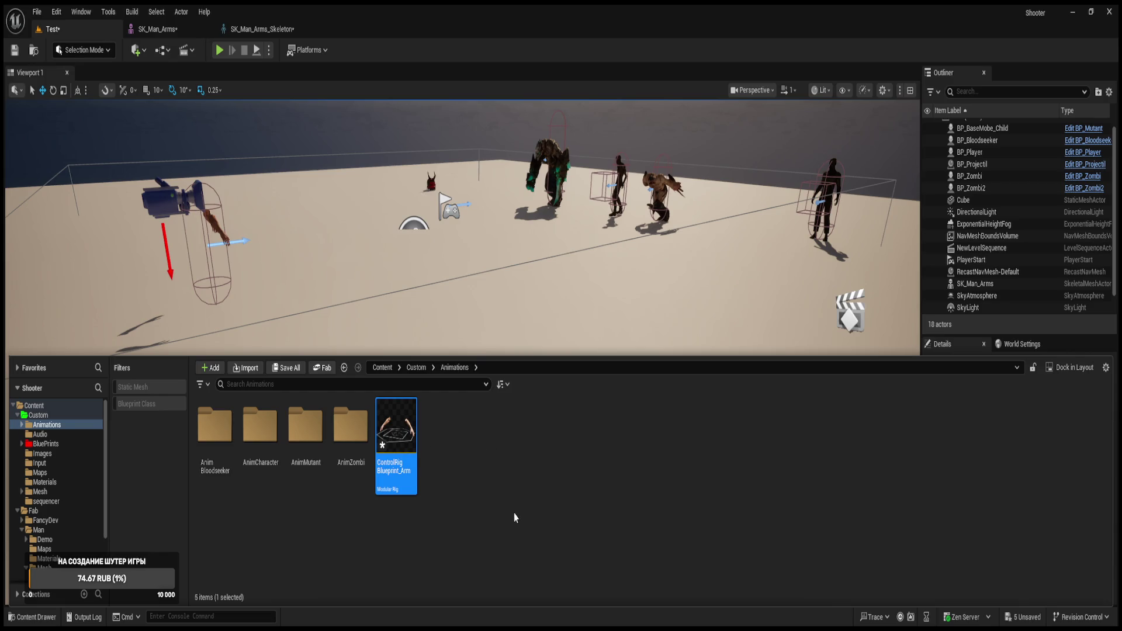
{"action": "left_click", "coordinate": [236, 29]}
{"action": "left_click", "coordinate": [190, 29]}
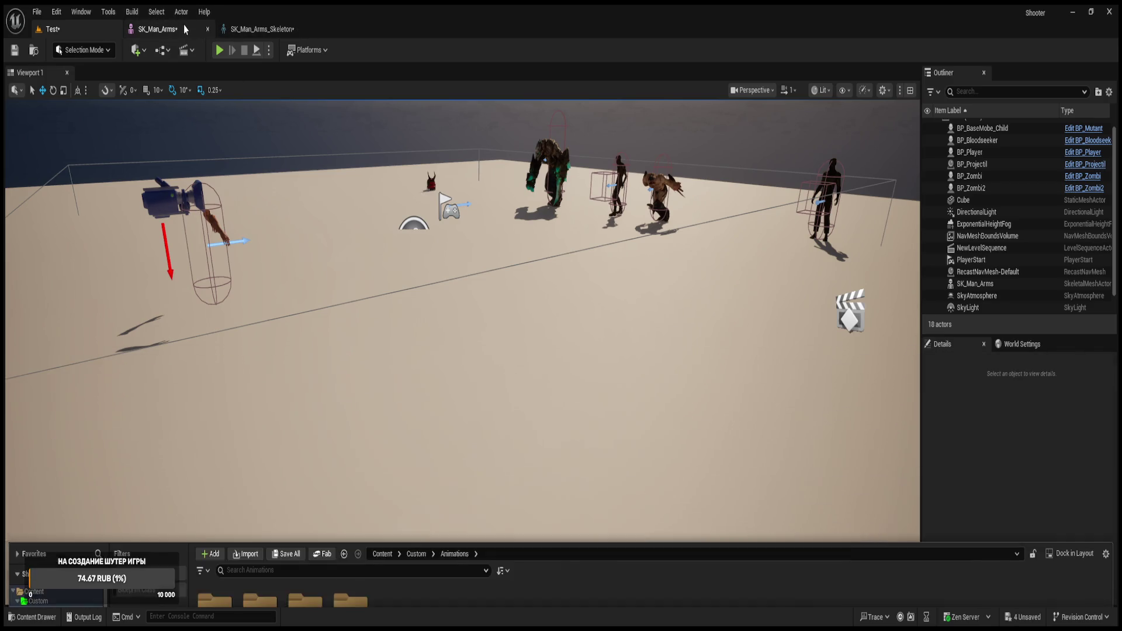
{"action": "key", "text": "ctrl+space"}
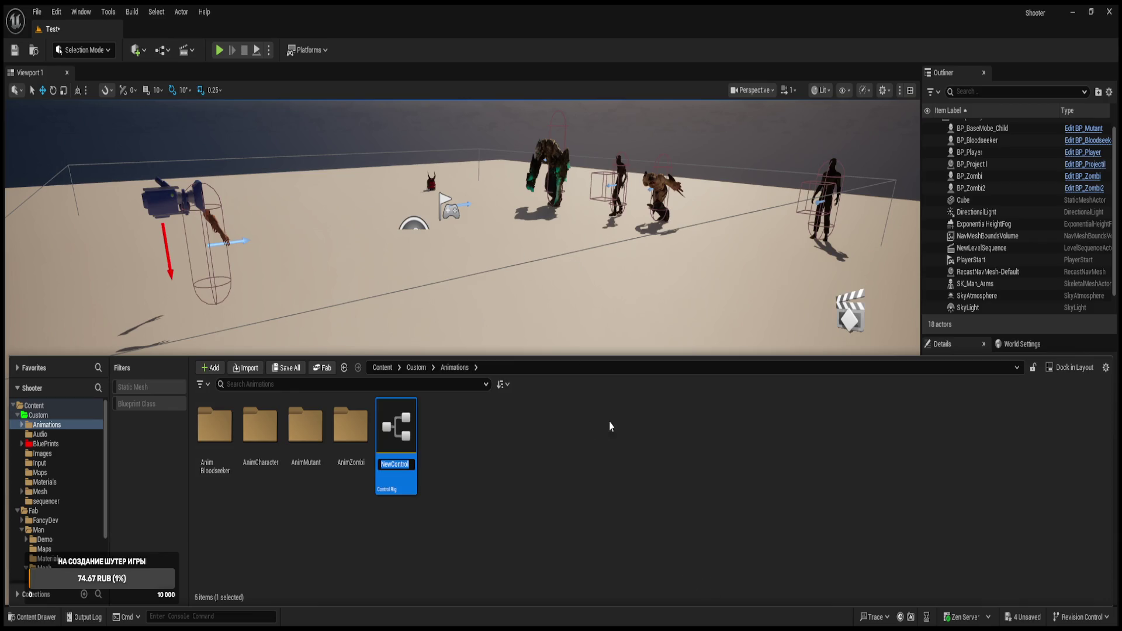
{"action": "key", "text": "Return"}
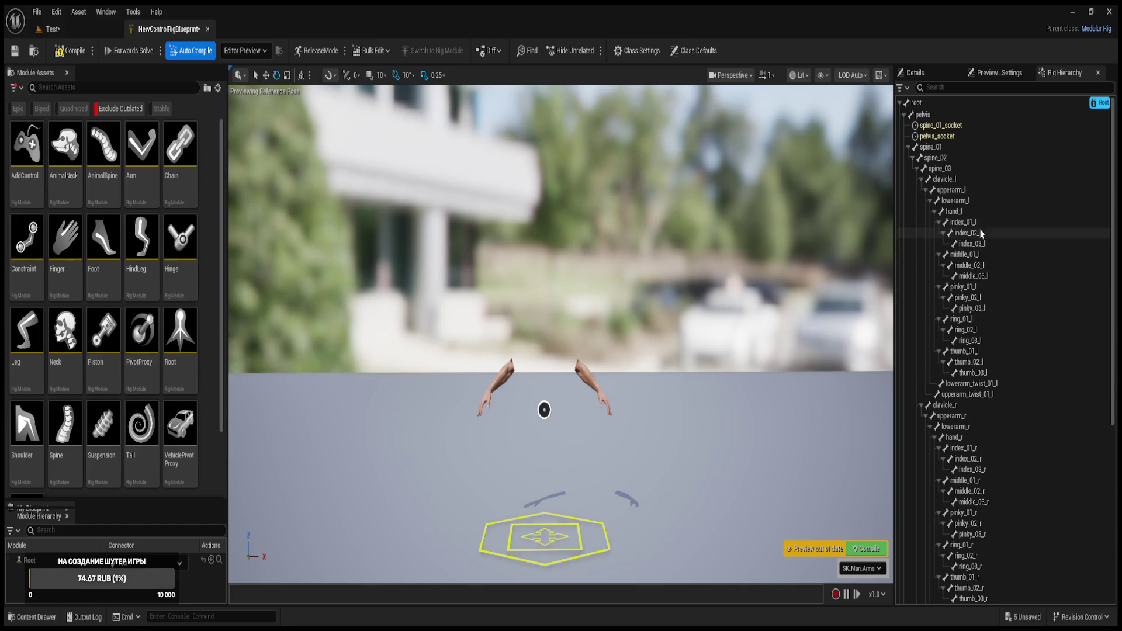
- Inspect the hand_l, lowerarm_l, upperarm_l and clavicle_l bones in the Rig Hierarchy
{"action": "left_click", "coordinate": [956, 214]}
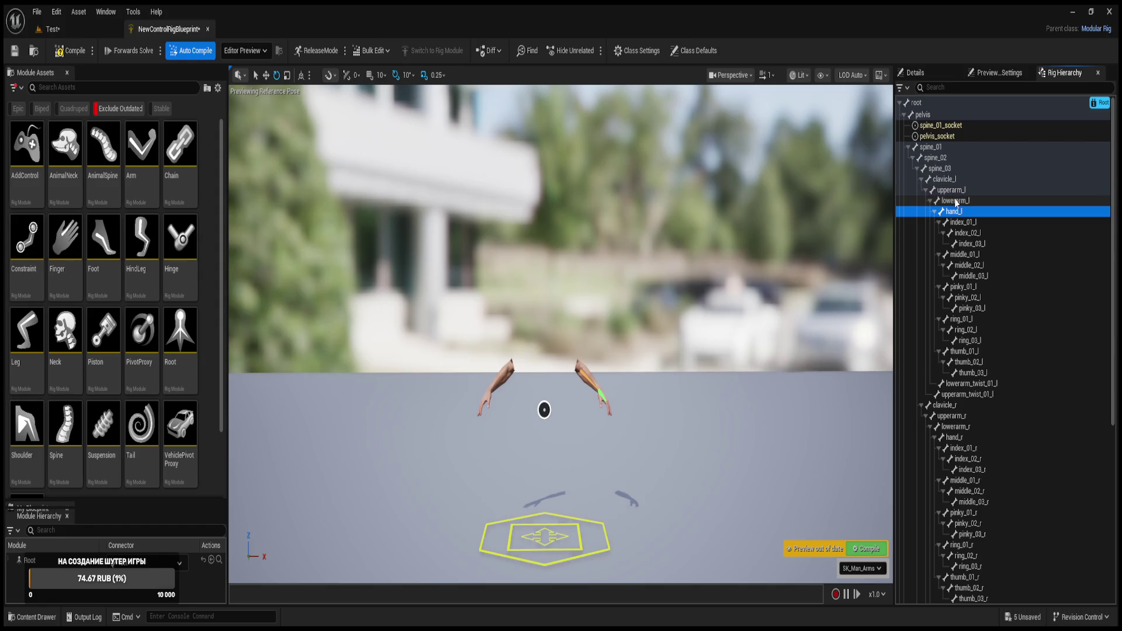
{"action": "left_click", "coordinate": [953, 200]}
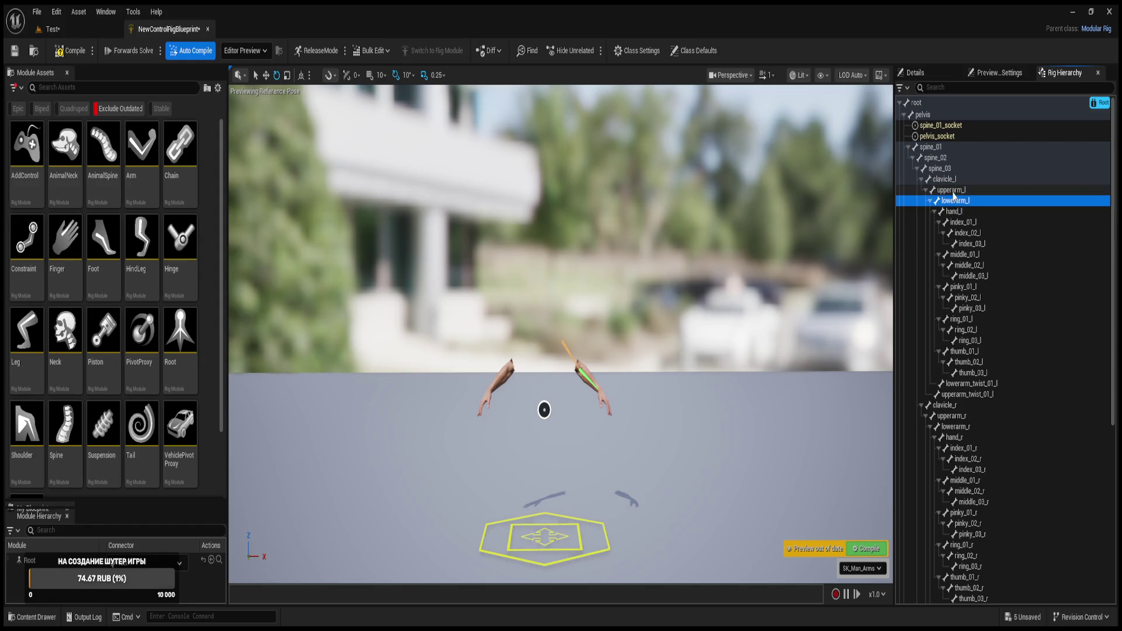
{"action": "left_click", "coordinate": [952, 192]}
{"action": "scroll", "coordinate": [621, 405], "scroll_direction": "up", "scroll_amount": 3}
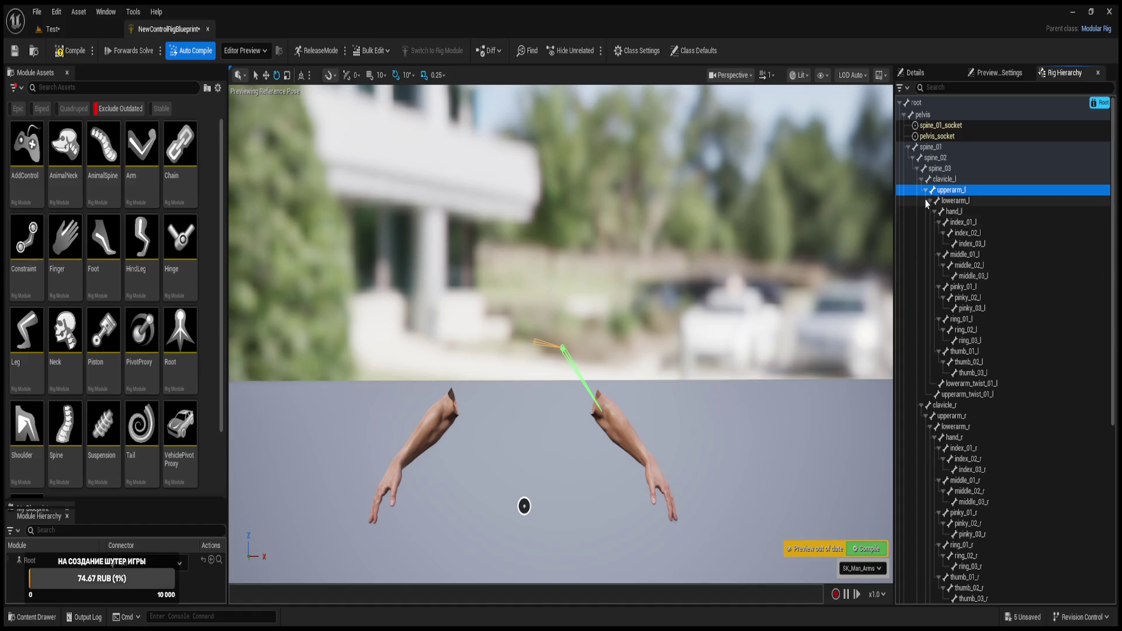
{"action": "left_click", "coordinate": [935, 182]}
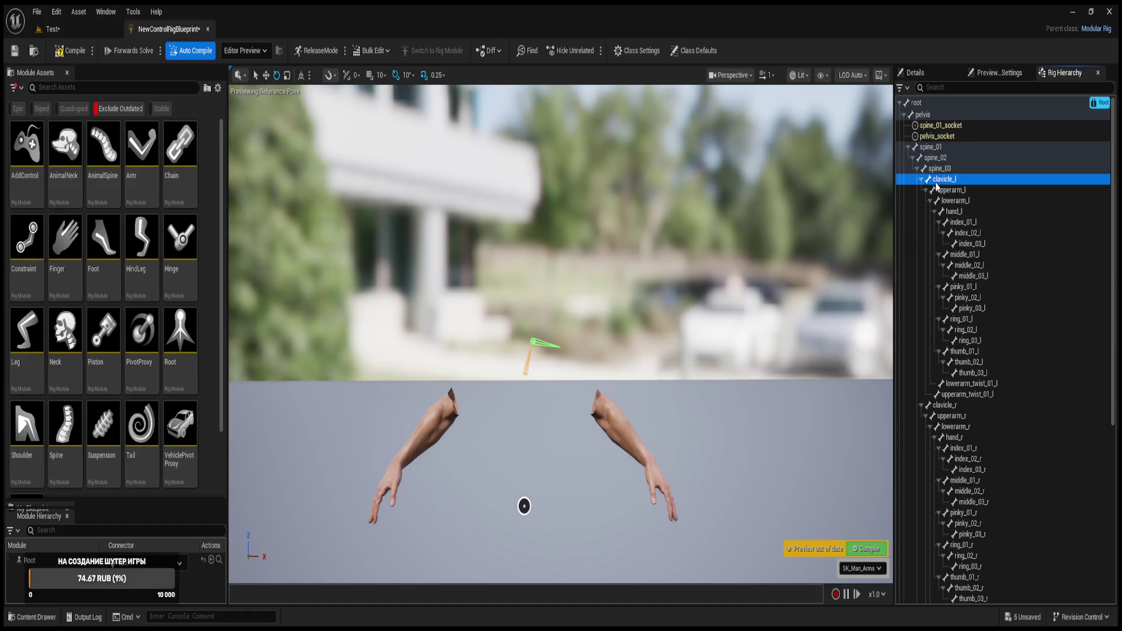
{"action": "left_click", "coordinate": [942, 190]}
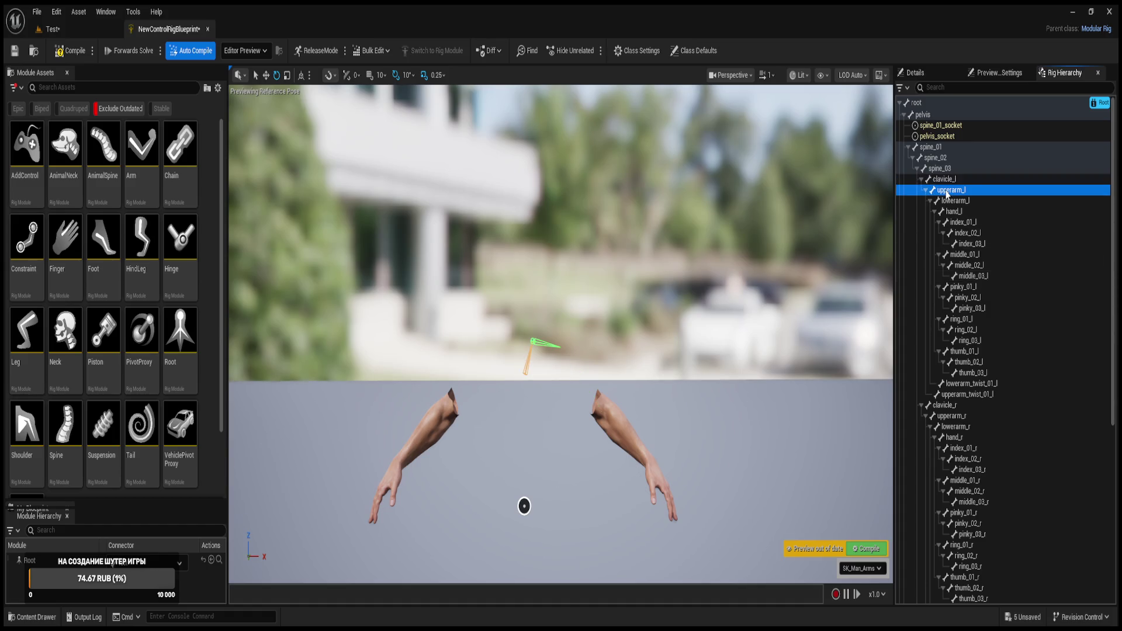
{"action": "left_click", "coordinate": [951, 201]}
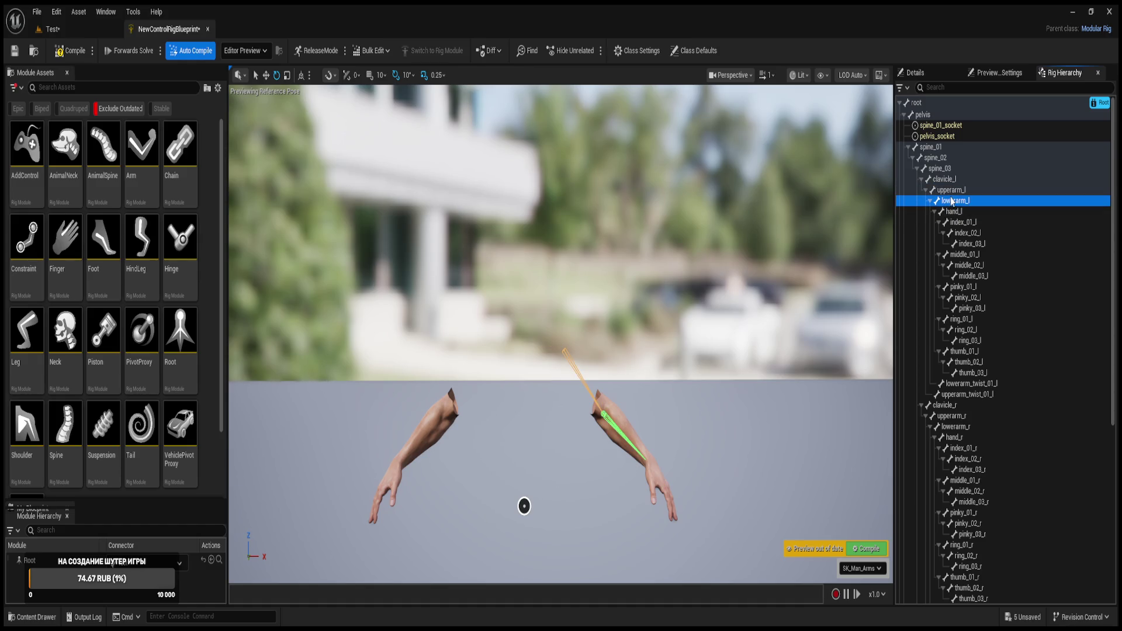
- Add a red sphere control, clavicle_l_ctrl, on the clavicle_l bone
{"action": "left_click", "coordinate": [947, 191]}
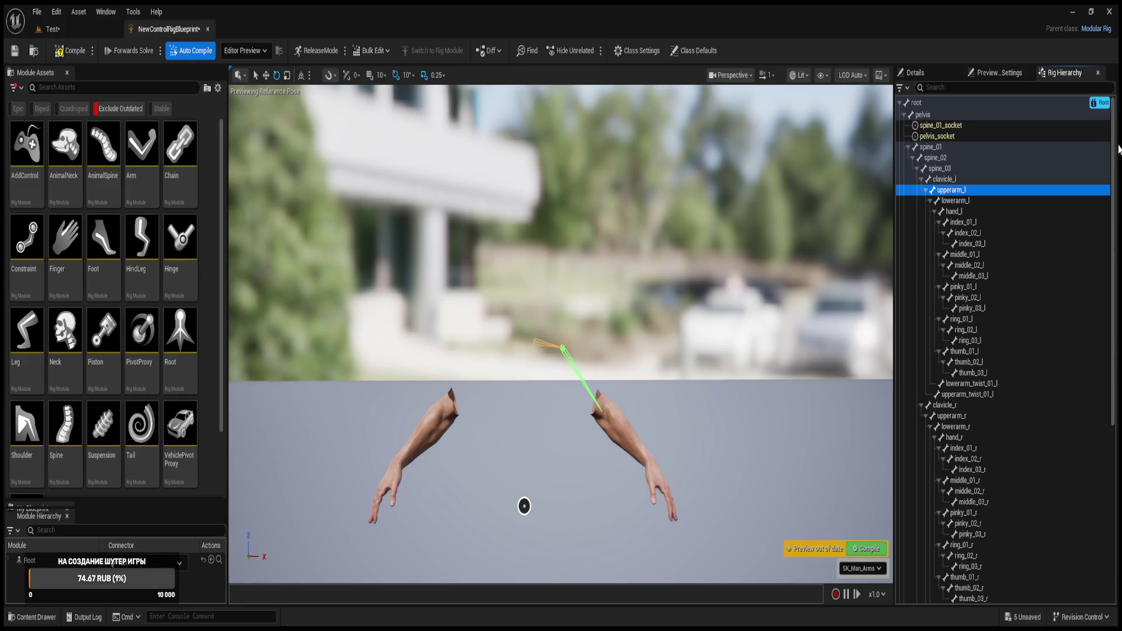
{"action": "left_click", "coordinate": [947, 182]}
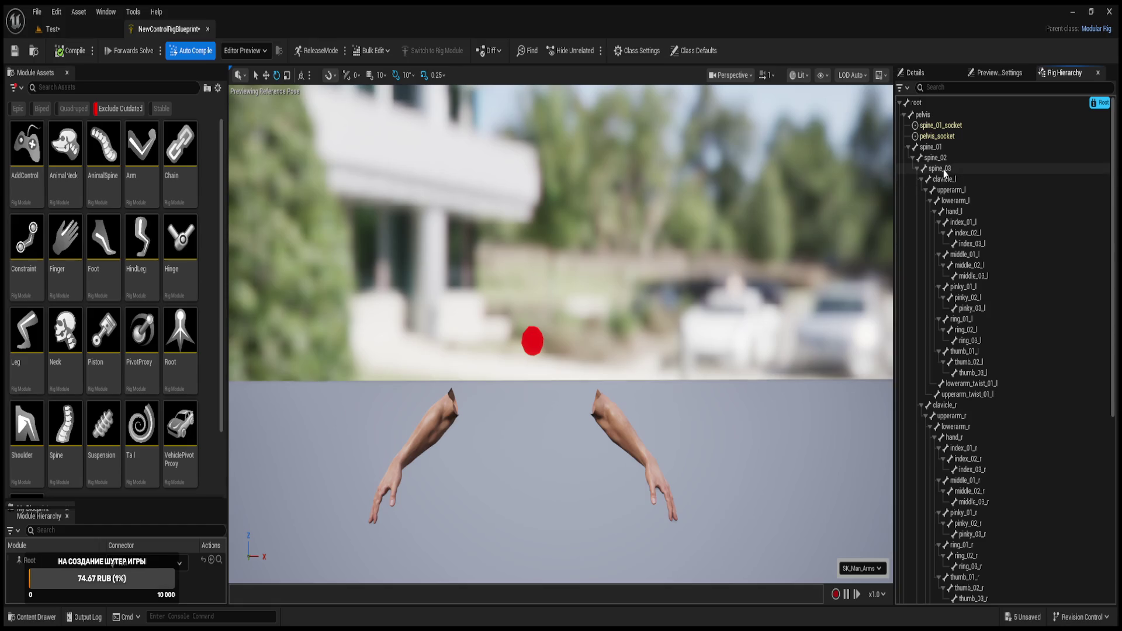
{"action": "left_click", "coordinate": [531, 342]}
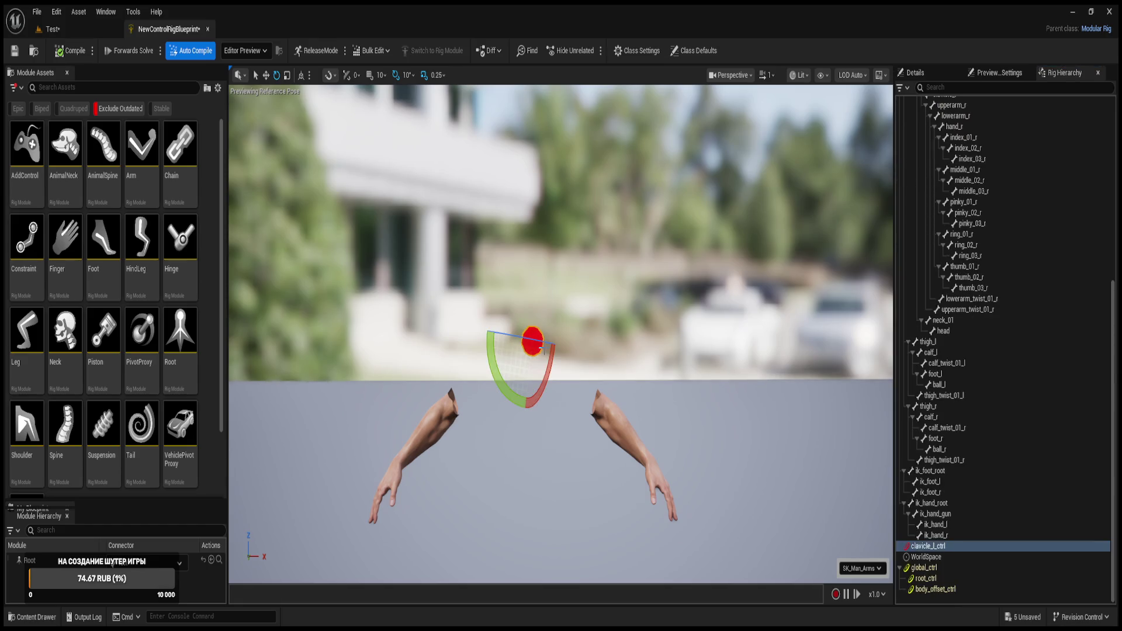
- Rotate the red clavicle_l_ctrl sphere control about 40 degrees
{"action": "mouse_move", "coordinate": [545, 340]}
{"action": "left_mouse_down"}
{"action": "mouse_move", "coordinate": [588, 354]}
{"action": "mouse_move", "coordinate": [544, 339]}
{"action": "left_mouse_up"}
{"action": "scroll", "coordinate": [991, 292], "scroll_direction": "up", "scroll_amount": 5}
{"action": "scroll", "coordinate": [991, 248], "scroll_direction": "up", "scroll_amount": 2}
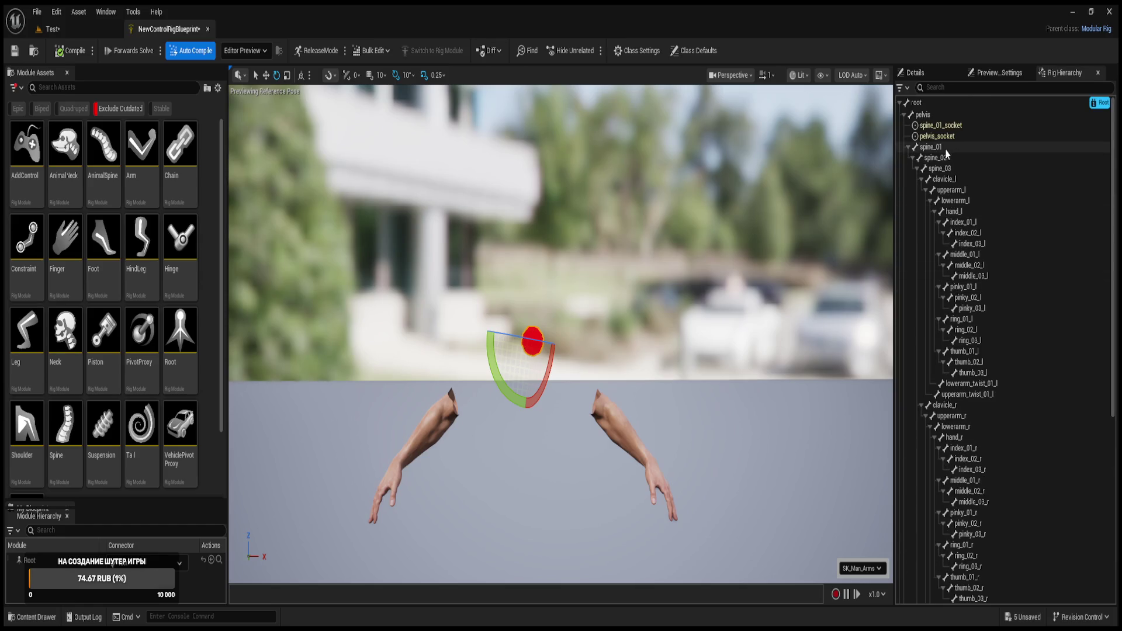
- Inspect the clavicle_l, upperarm_l and lowerarm_l bones in the Rig Hierarchy
{"action": "left_click", "coordinate": [951, 180]}
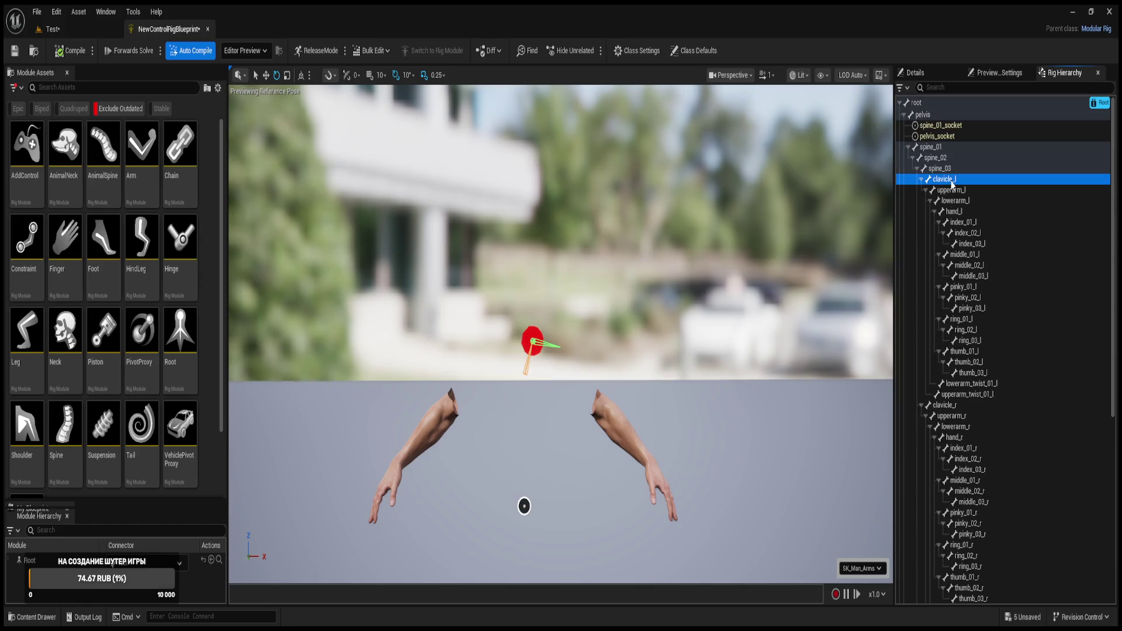
{"action": "left_click", "coordinate": [952, 191]}
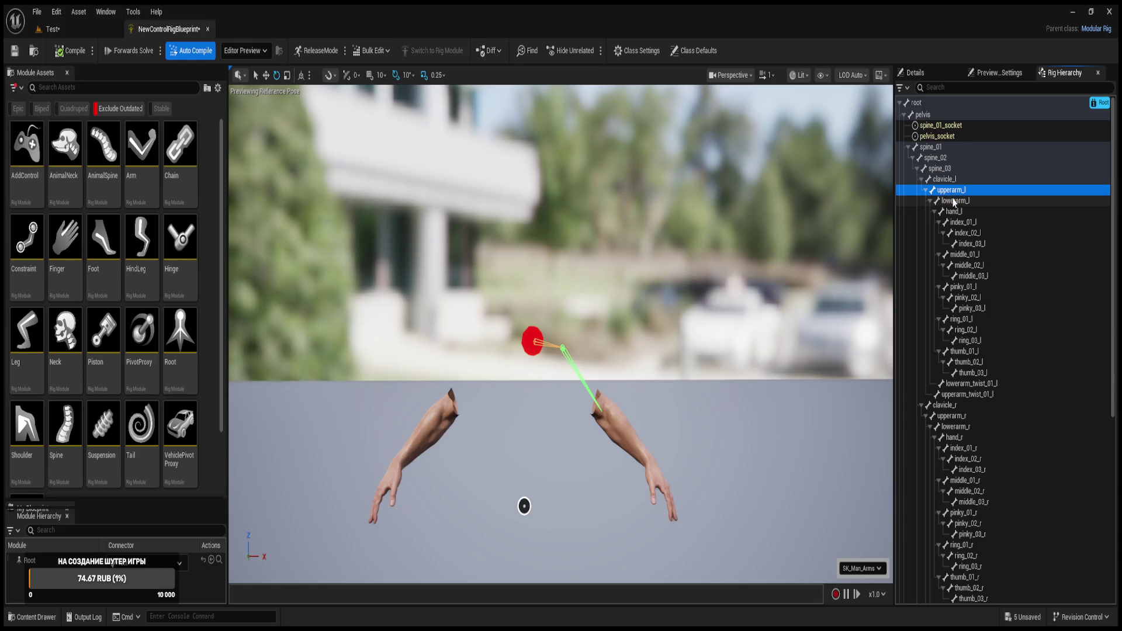
{"action": "left_click", "coordinate": [954, 201]}
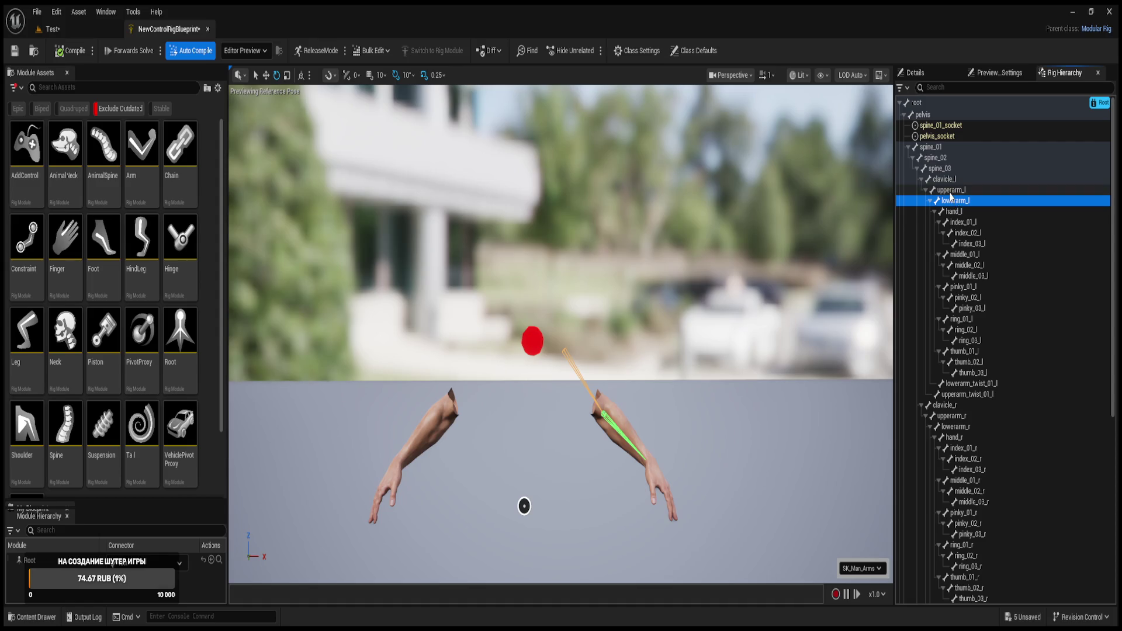
{"action": "left_click", "coordinate": [950, 192]}
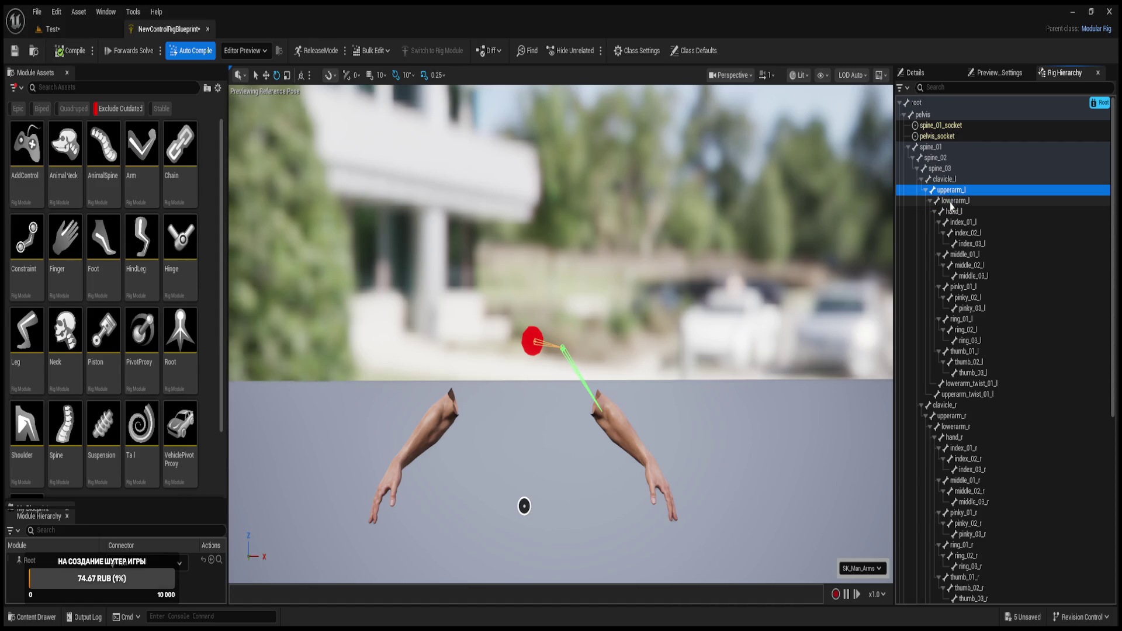
{"action": "left_click", "coordinate": [951, 205]}
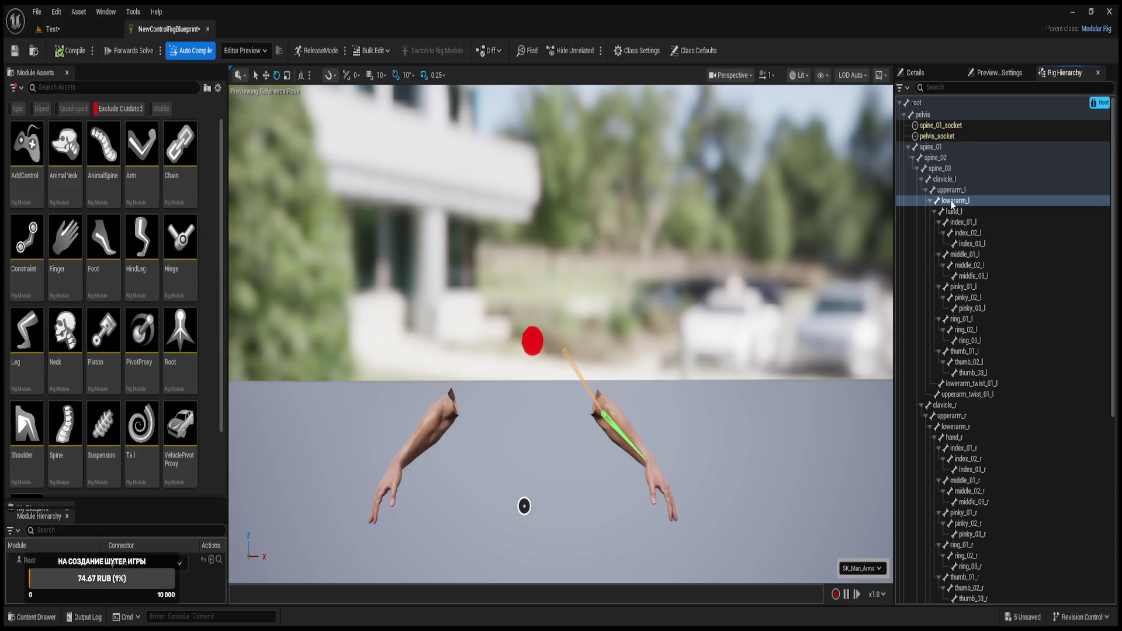
{"action": "left_click", "coordinate": [907, 258]}
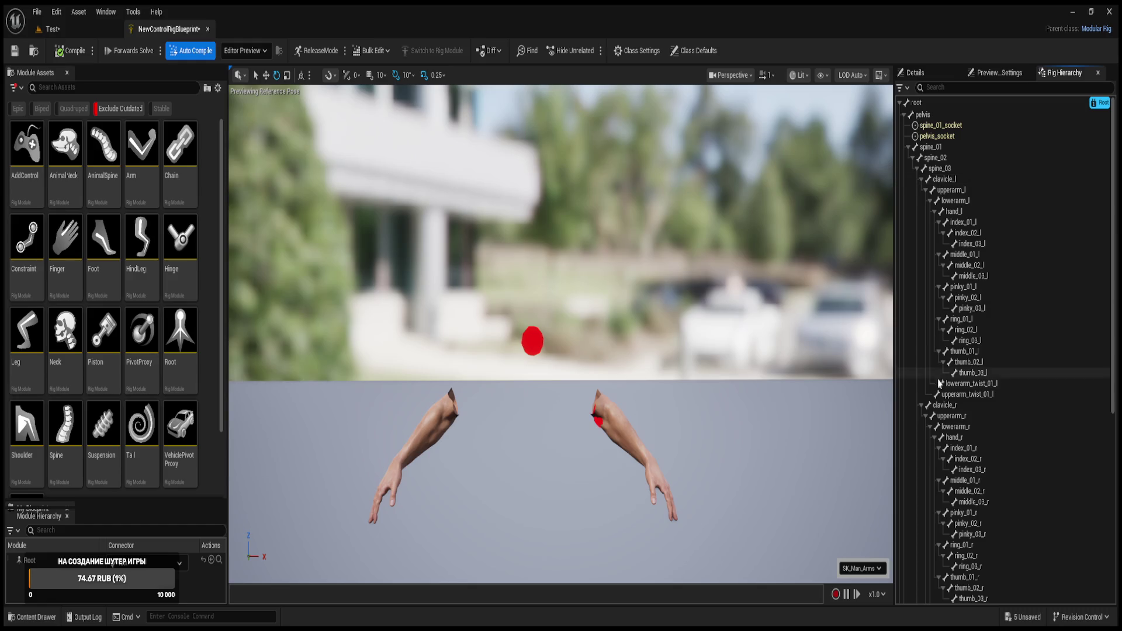
- Inspect the right arm's clavicle_r and lowerarm_r bones
{"action": "left_click", "coordinate": [944, 405]}
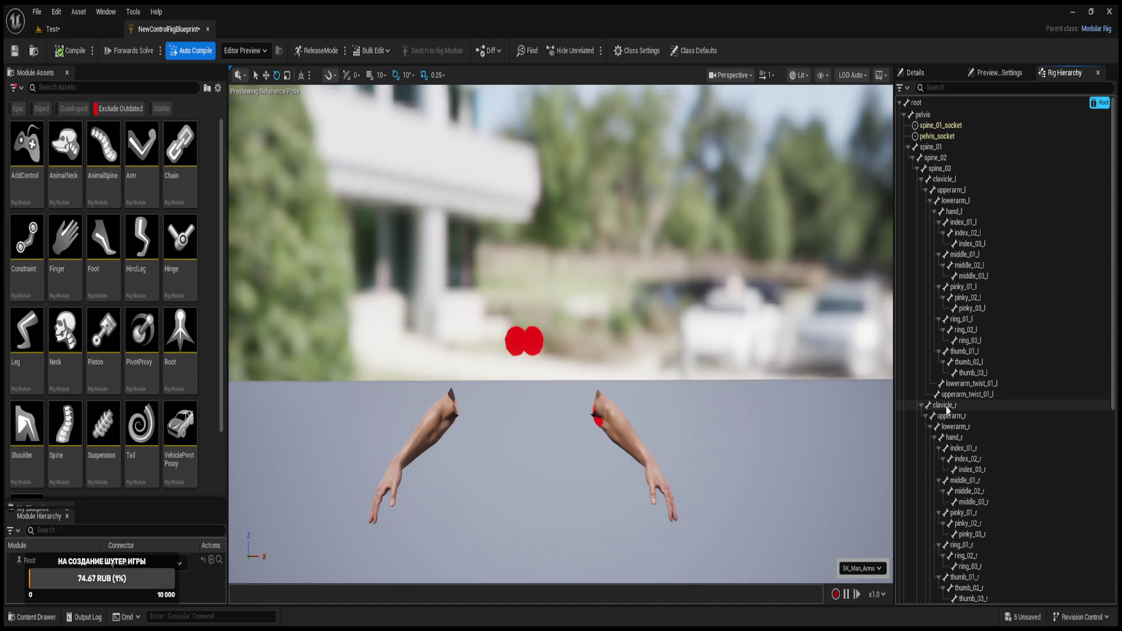
{"action": "left_click", "coordinate": [946, 405]}
{"action": "left_click", "coordinate": [955, 428]}
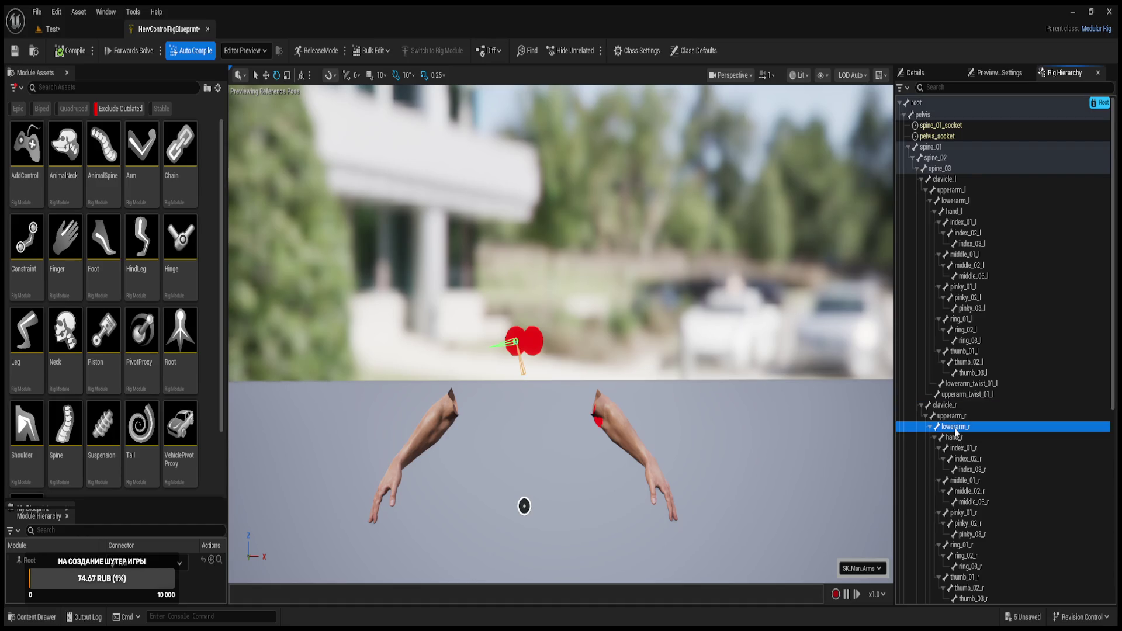
{"action": "left_click", "coordinate": [757, 434]}
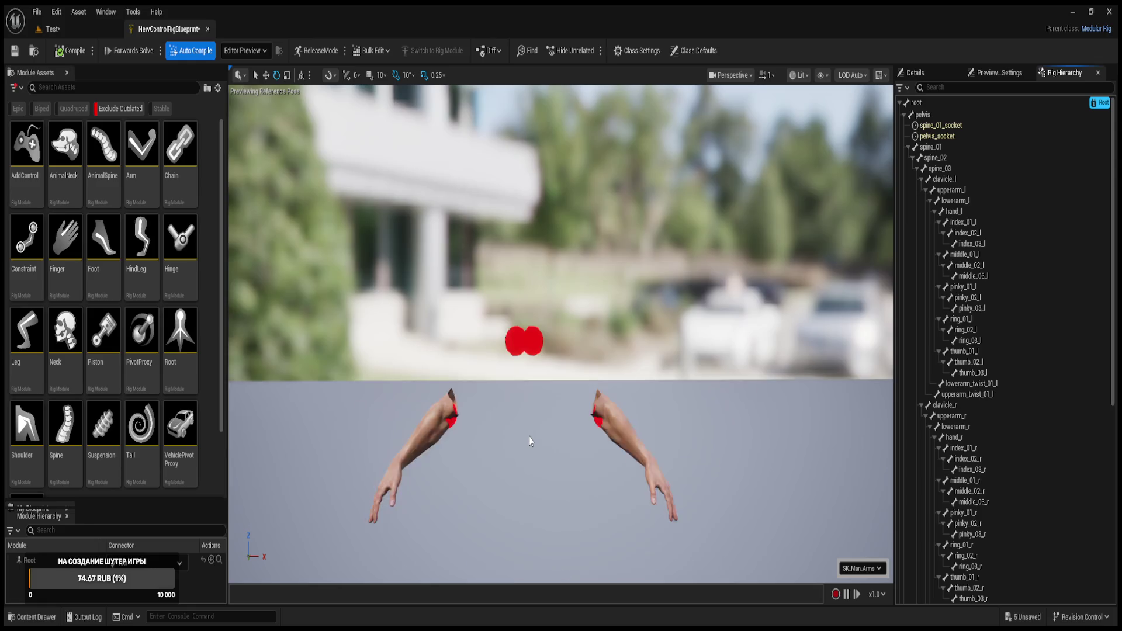
{"action": "scroll", "coordinate": [530, 440], "scroll_direction": "down", "scroll_amount": 3}
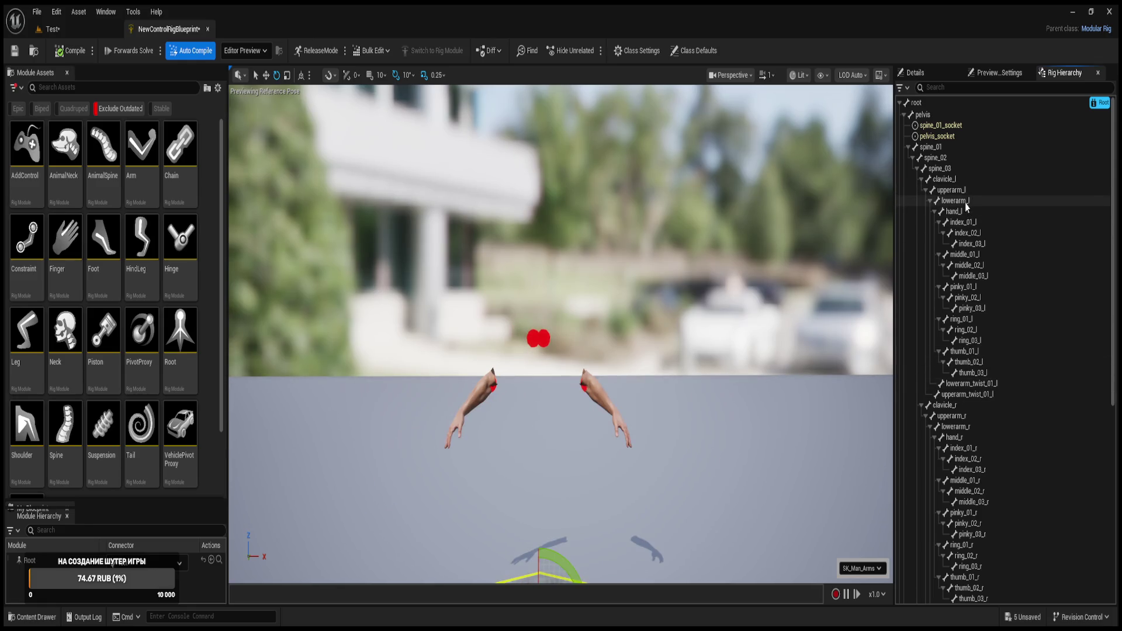
- Check lowerarm_l, index_01_l, hand_l and hand_r, then save NewControlRigBlueprint
{"action": "left_click", "coordinate": [959, 203]}
{"action": "left_click", "coordinate": [960, 223]}
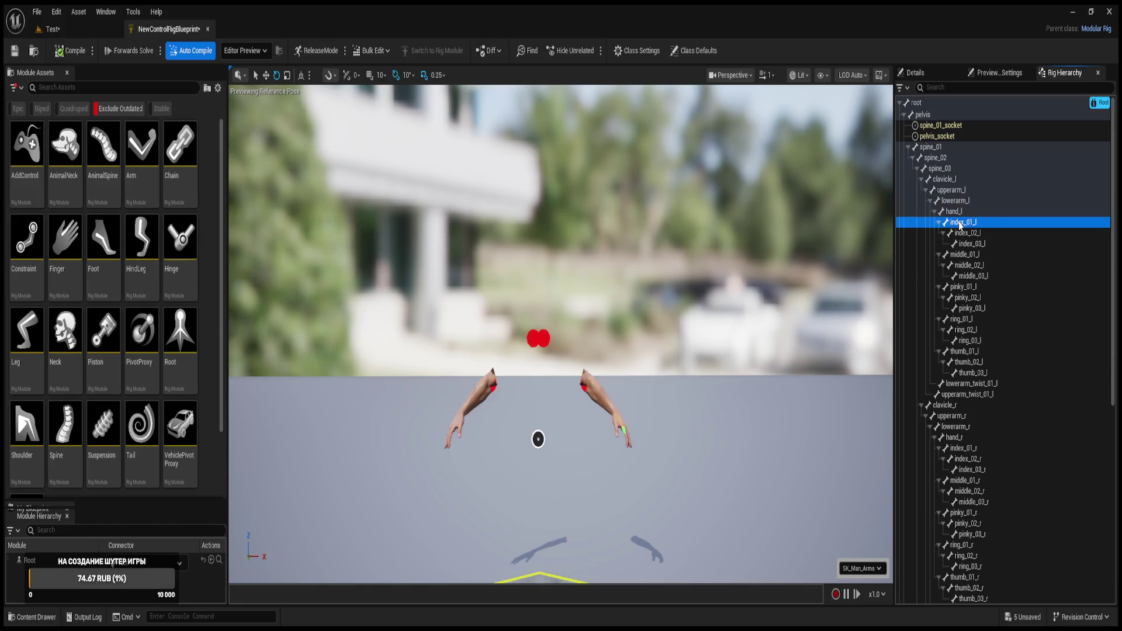
{"action": "left_click", "coordinate": [954, 212]}
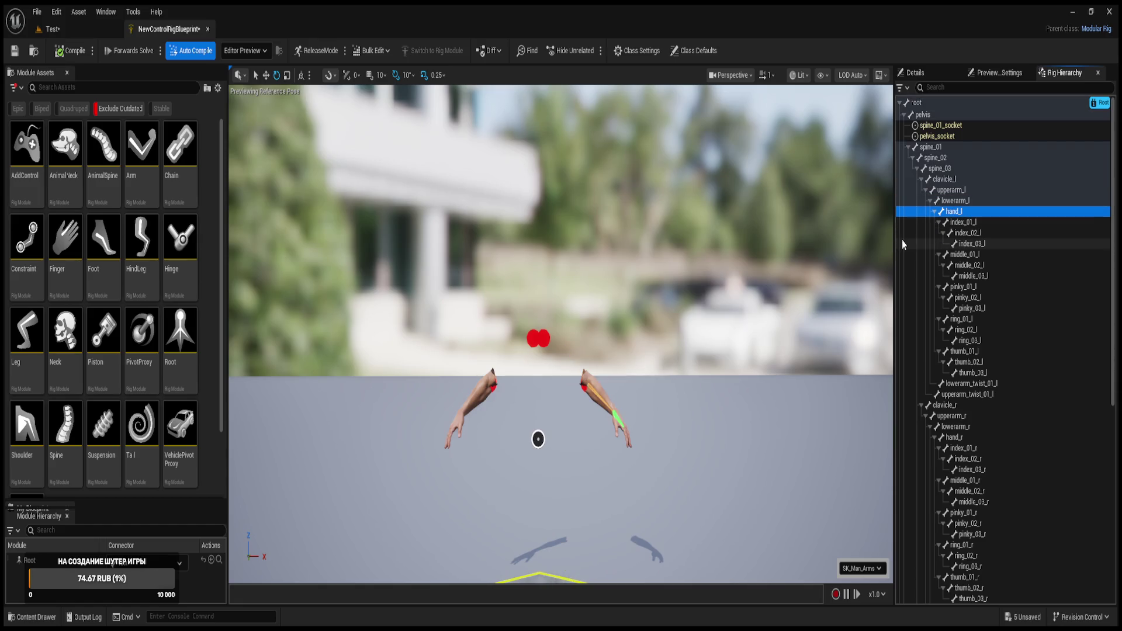
{"action": "key", "text": "Escape"}
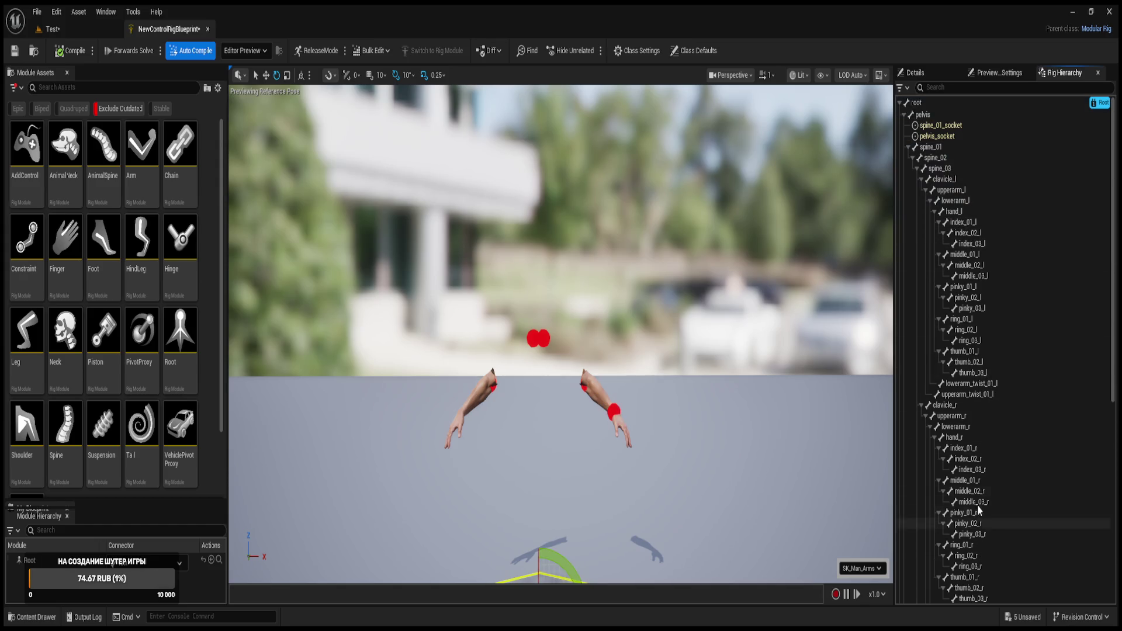
{"action": "left_click", "coordinate": [960, 439]}
{"action": "key", "text": "Escape"}
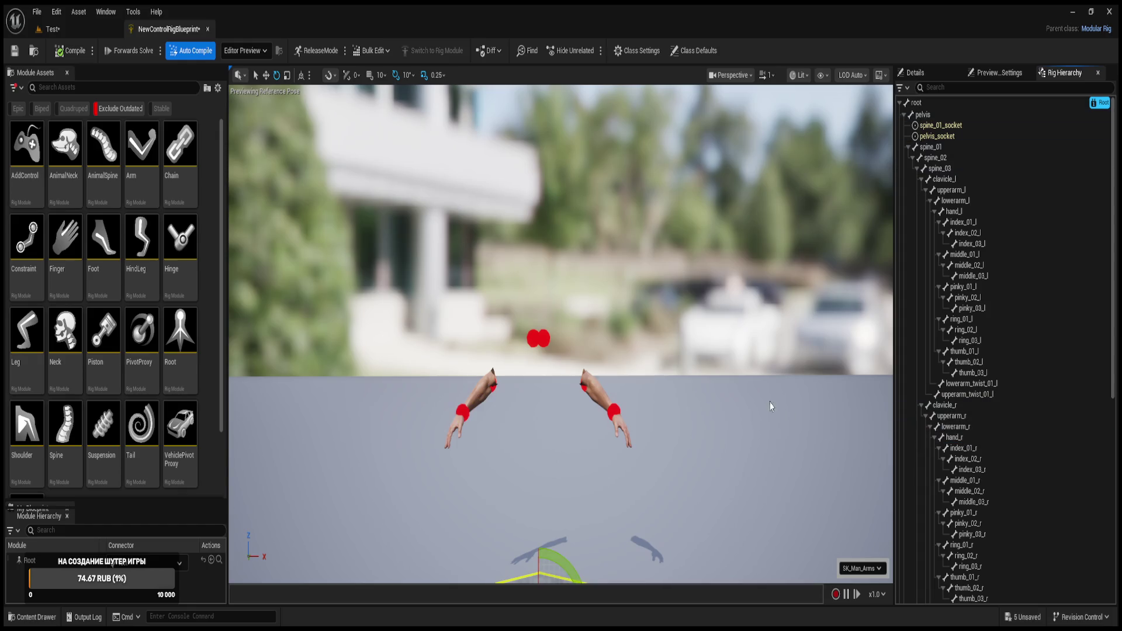
{"action": "left_click", "coordinate": [14, 51]}
{"action": "mouse_move", "coordinate": [435, 169]}
{"action": "left_mouse_down"}
{"action": "mouse_move", "coordinate": [399, 167]}
{"action": "mouse_move", "coordinate": [421, 181]}
{"action": "mouse_move", "coordinate": [444, 175]}
{"action": "mouse_move", "coordinate": [403, 168]}
{"action": "left_mouse_up"}
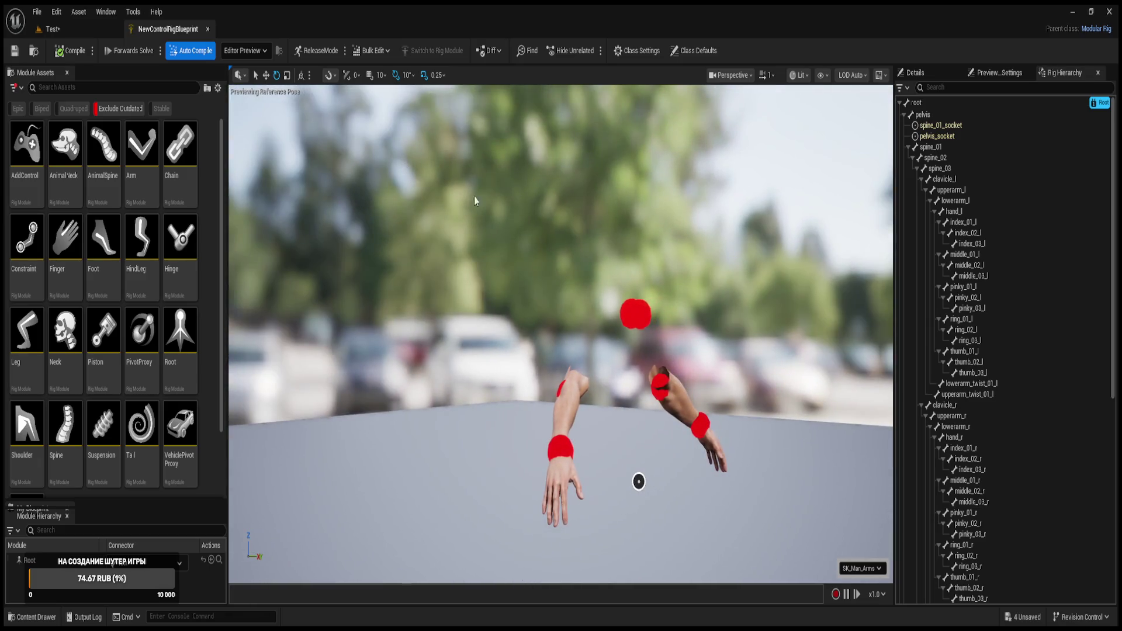
- Open NewLevelSequence from the sequencer folder in the Test level and enlarge its timeline
{"action": "left_click", "coordinate": [69, 30]}
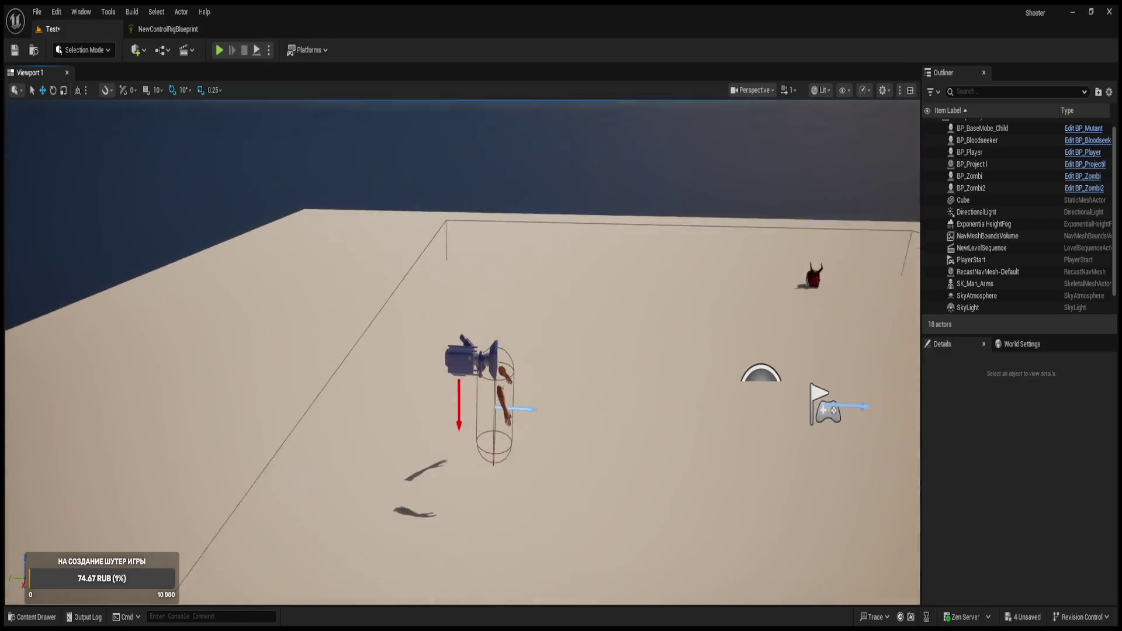
{"action": "key", "text": "ctrl+space"}
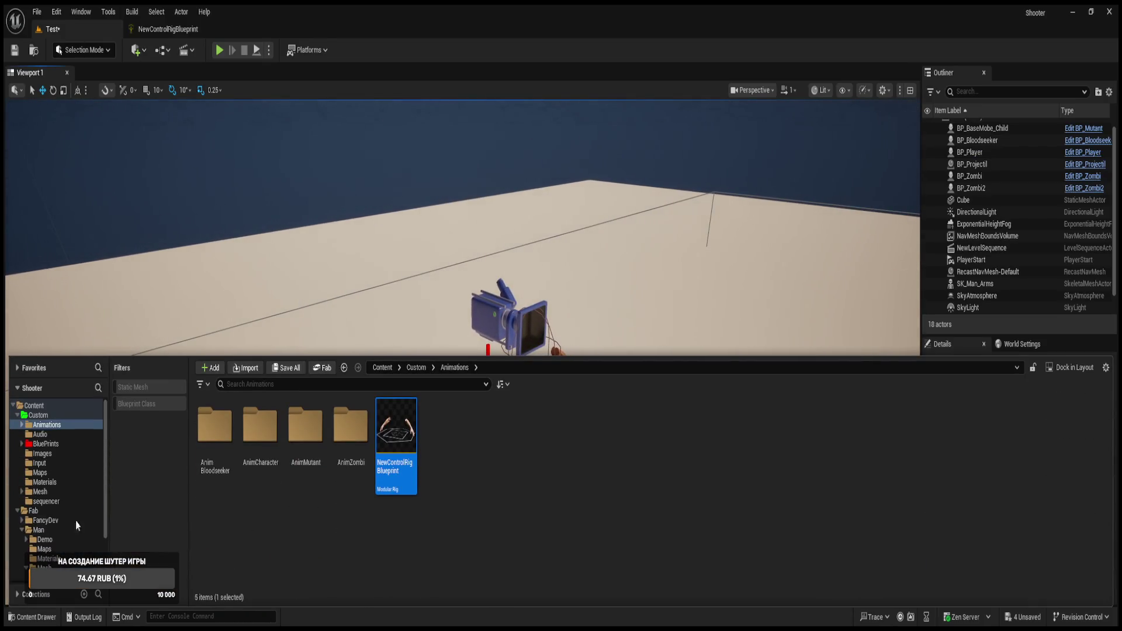
{"action": "left_click", "coordinate": [46, 500]}
{"action": "double_click", "coordinate": [197, 432]}
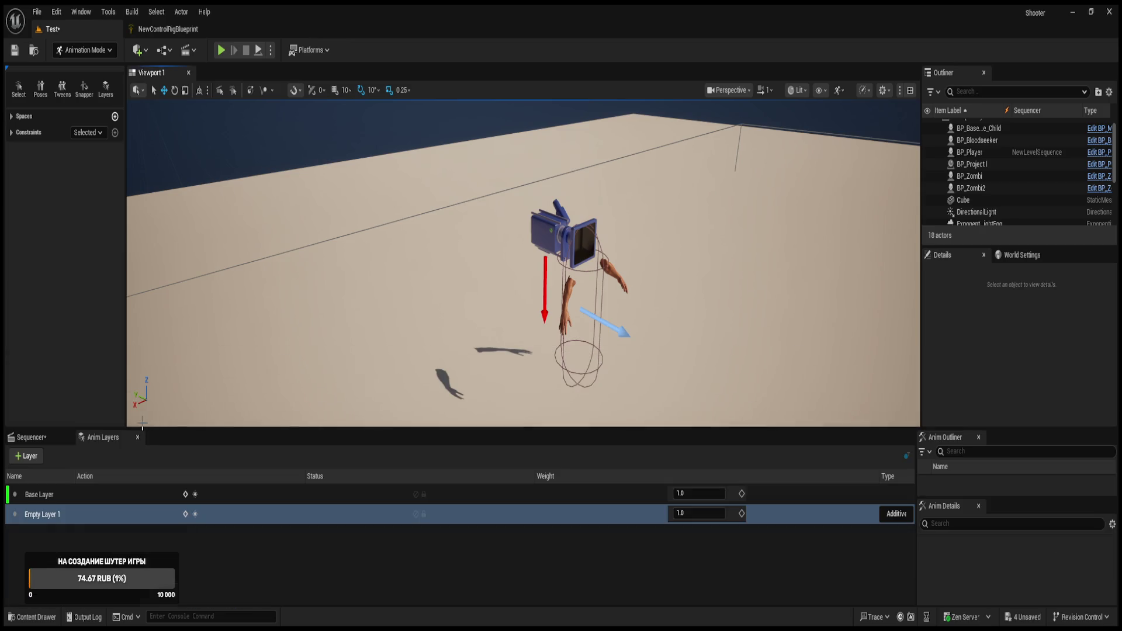
{"action": "left_click", "coordinate": [32, 436]}
{"action": "left_click_drag", "start_coordinate": [181, 431], "coordinate": [195, 282]}
- Delete the Hand track from BP_Player in the sequence
{"action": "left_click", "coordinate": [80, 379]}
{"action": "left_click", "coordinate": [108, 363]}
{"action": "key", "text": "Delete"}
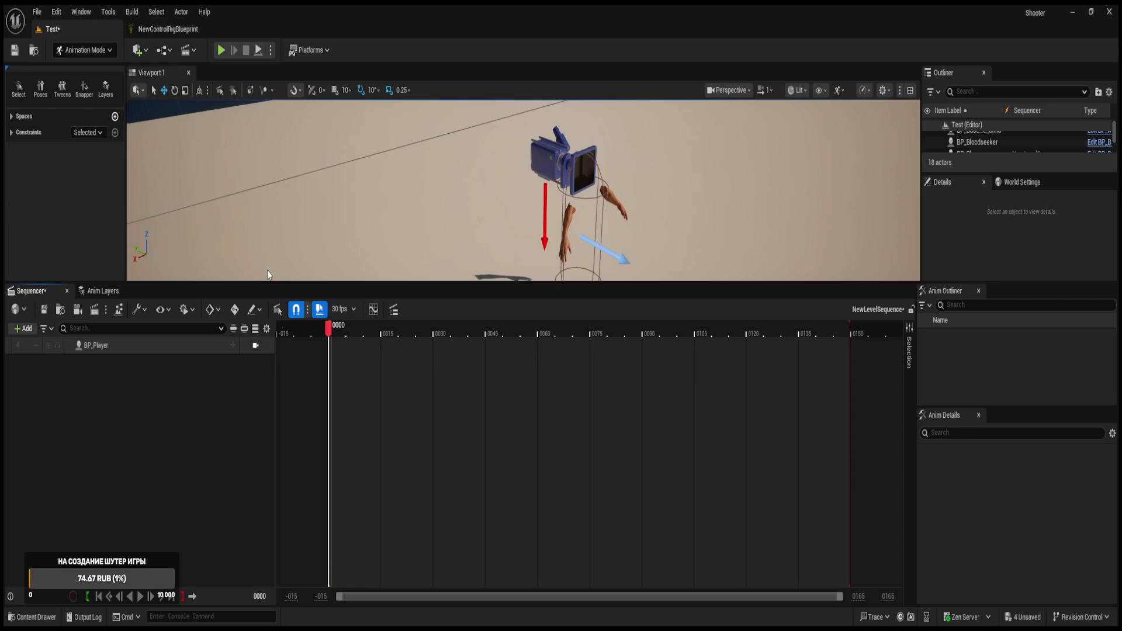
- Restore the Hand track and add NewControlRigBlueprint to it, expanding its control list
{"action": "key", "text": "ctrl+z"}
{"action": "left_click", "coordinate": [150, 460]}
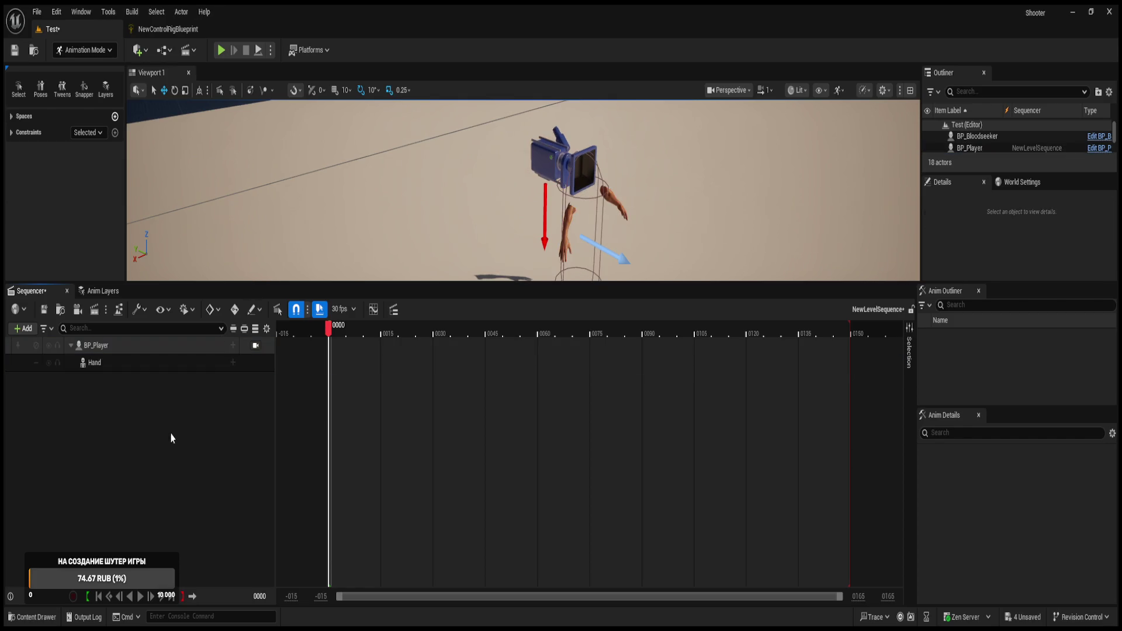
{"action": "left_click", "coordinate": [193, 364]}
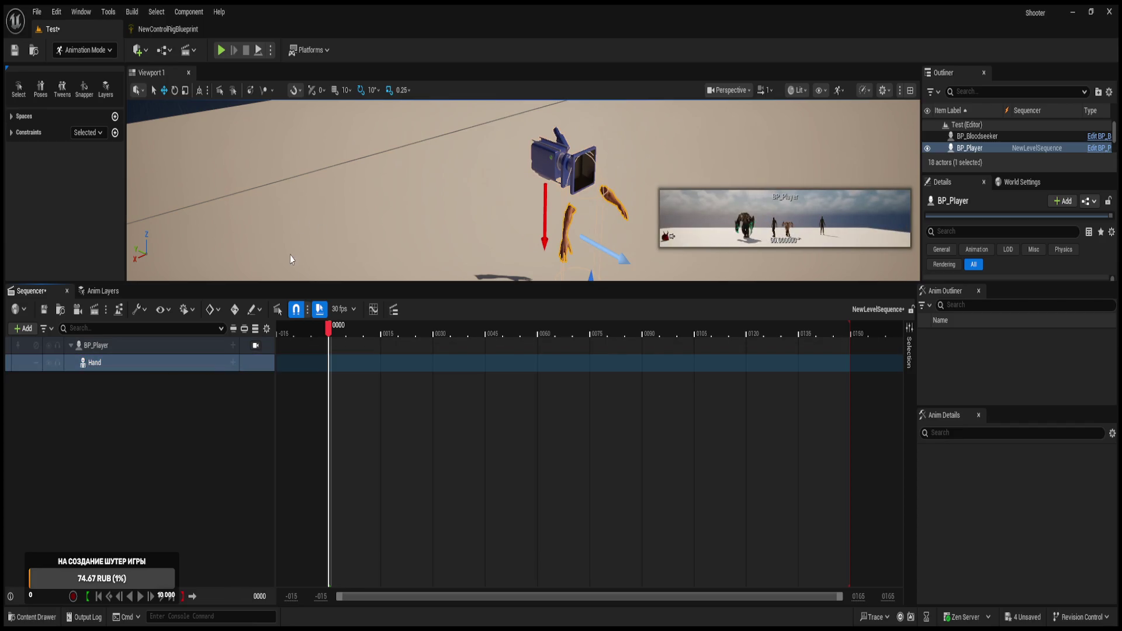
{"action": "left_click_drag", "start_coordinate": [425, 359], "coordinate": [427, 362]}
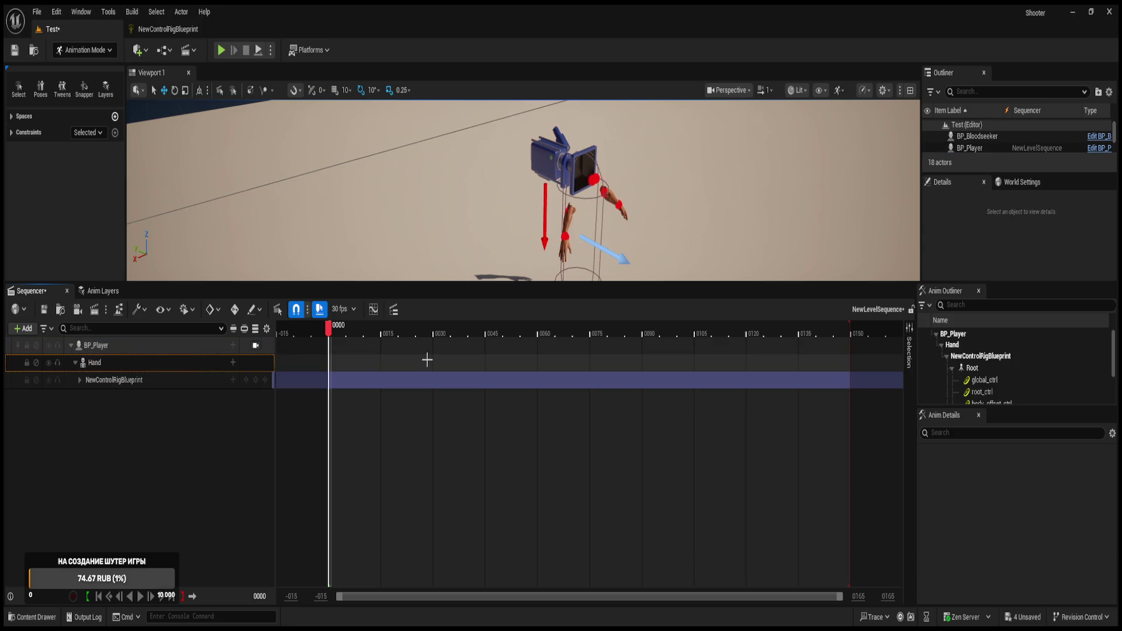
{"action": "left_click", "coordinate": [80, 380]}
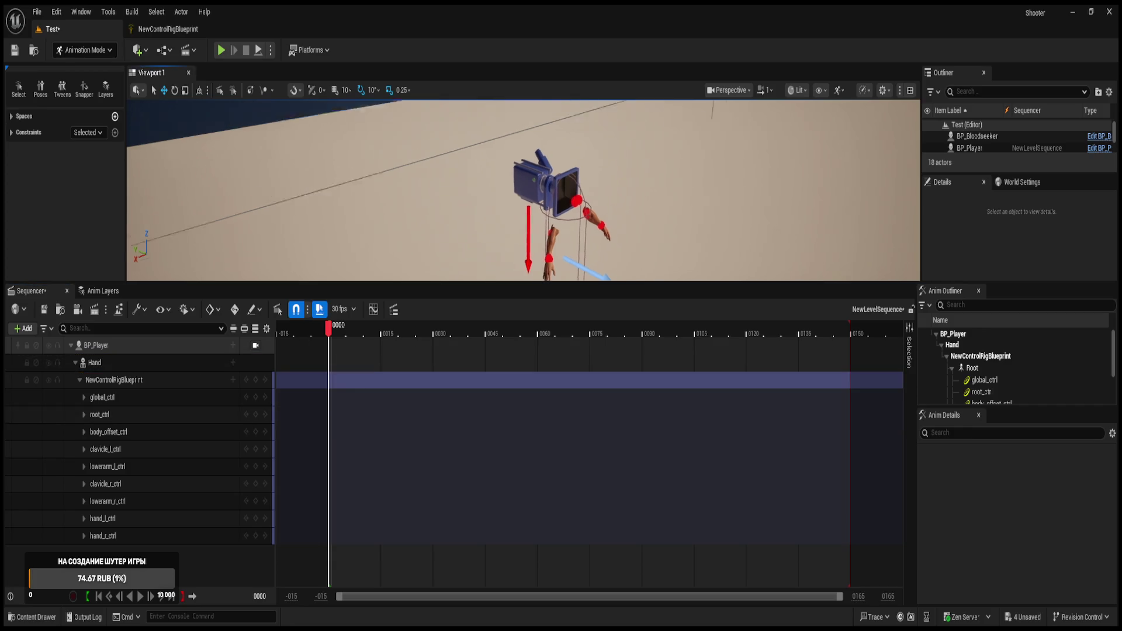
- Enlarge the 3D view, orbit to face the arms, and select the right hand control
{"action": "key", "text": "ctrl+space"}
{"action": "key", "text": "ctrl+space"}
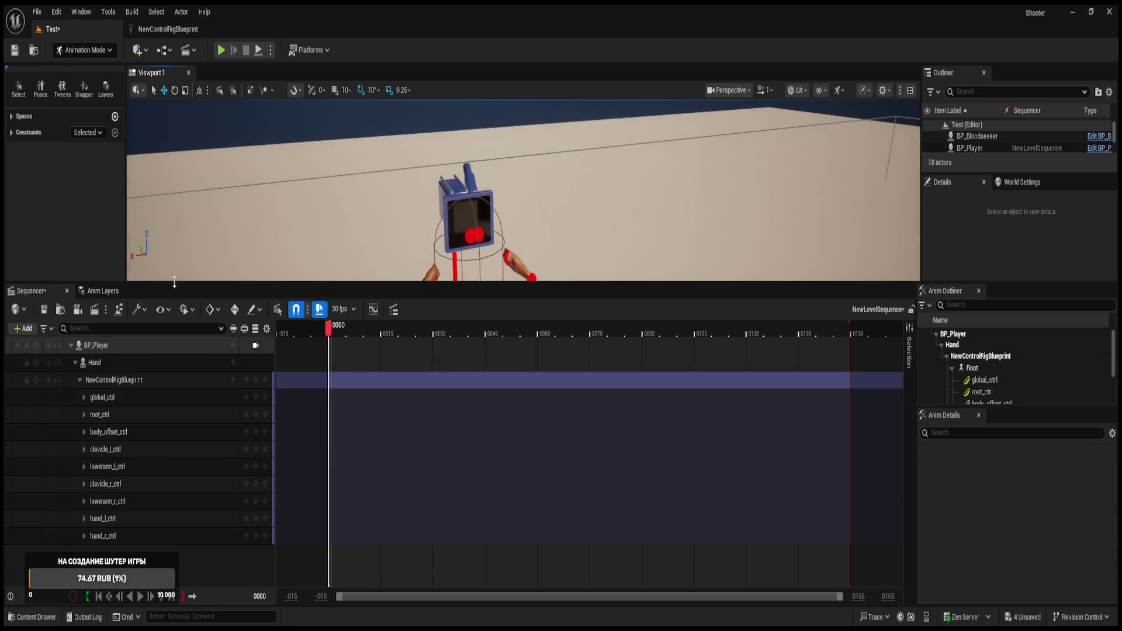
{"action": "left_click_drag", "start_coordinate": [172, 283], "coordinate": [182, 466]}
{"action": "mouse_move", "coordinate": [316, 374]}
{"action": "left_mouse_down"}
{"action": "mouse_move", "coordinate": [319, 450]}
{"action": "mouse_move", "coordinate": [339, 396]}
{"action": "left_mouse_up"}
{"action": "left_click", "coordinate": [432, 279]}
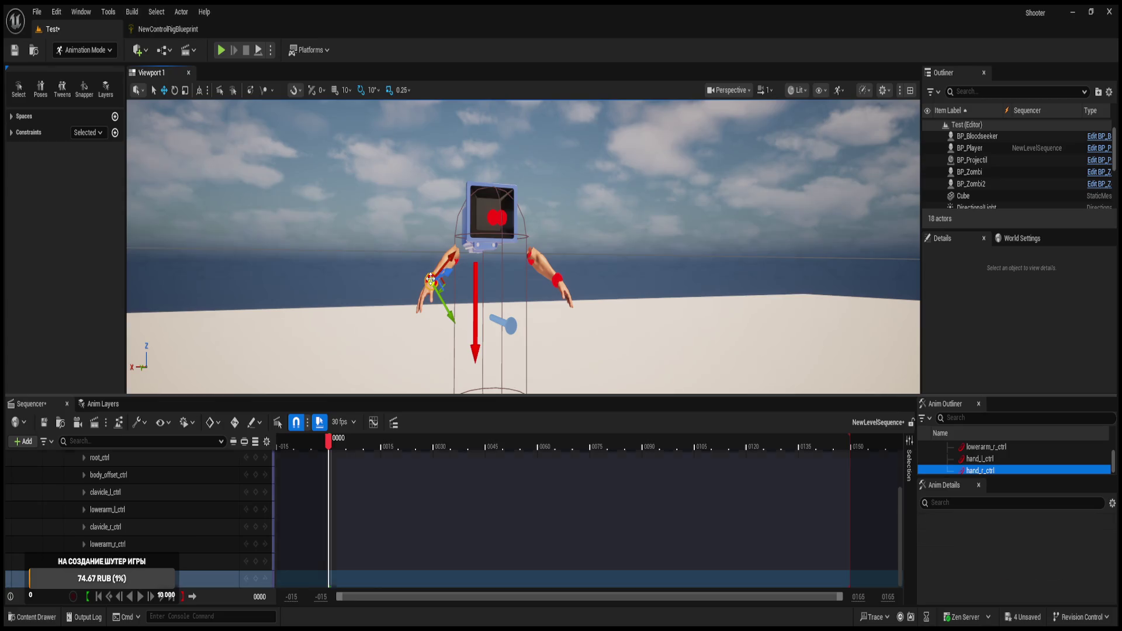
{"action": "mouse_move", "coordinate": [446, 276]}
{"action": "left_mouse_down"}
{"action": "mouse_move", "coordinate": [462, 263]}
{"action": "mouse_move", "coordinate": [380, 275]}
{"action": "mouse_move", "coordinate": [292, 257]}
{"action": "left_mouse_up"}
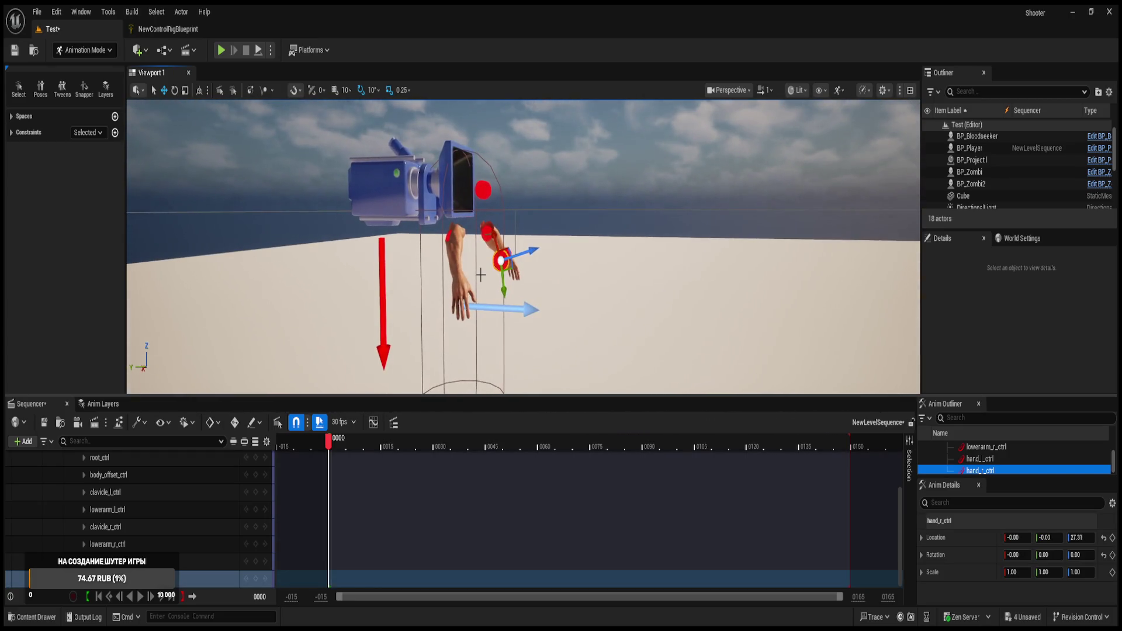
{"action": "key", "text": "ctrl+z"}
{"action": "left_click_drag", "start_coordinate": [486, 265], "coordinate": [485, 205]}
{"action": "left_click", "coordinate": [456, 206]}
{"action": "key", "text": "e"}
{"action": "left_click_drag", "start_coordinate": [481, 229], "coordinate": [482, 226]}
{"action": "key", "text": "ctrl+z"}
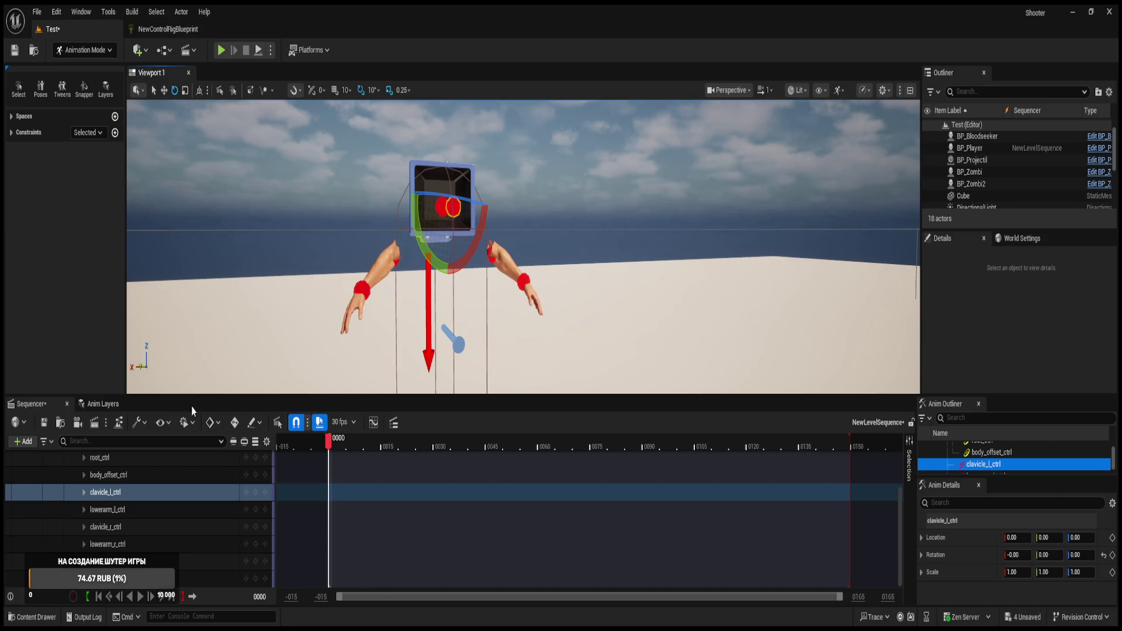
{"action": "left_click", "coordinate": [190, 32]}
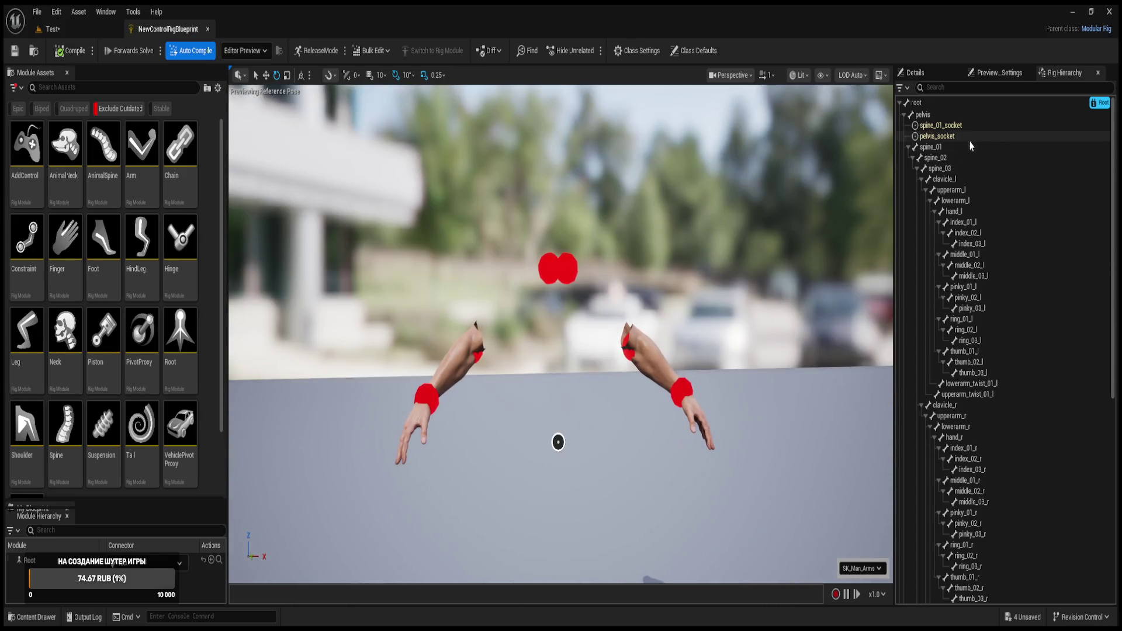
- Select clavicle_l and then upperarm_l in the Rig Hierarchy to compare them
{"action": "left_click", "coordinate": [949, 179]}
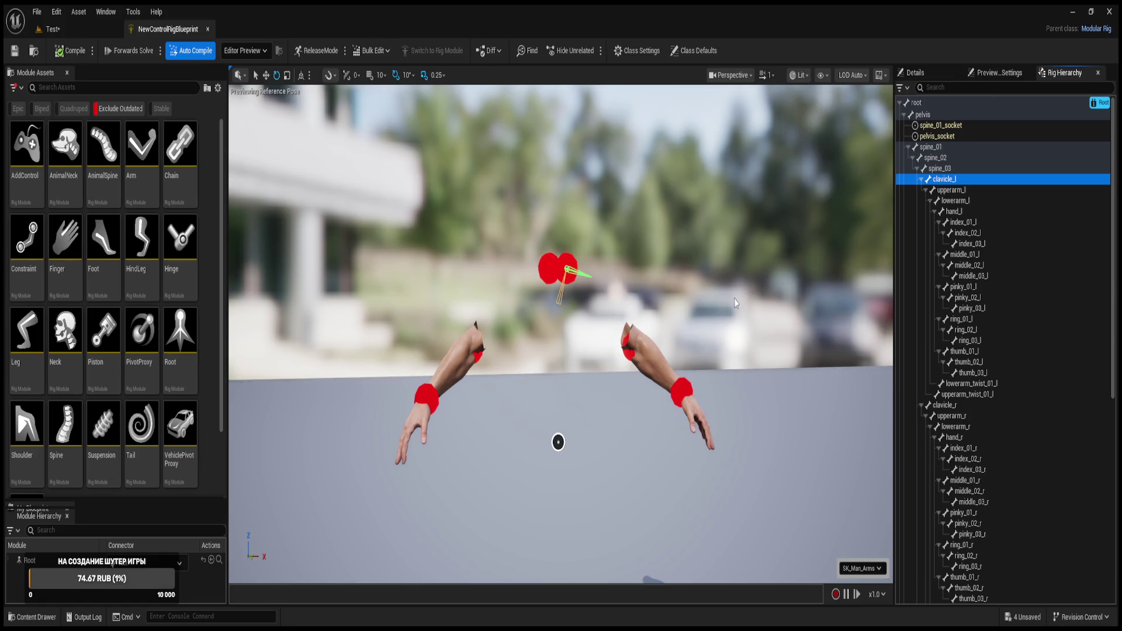
{"action": "left_click", "coordinate": [964, 190]}
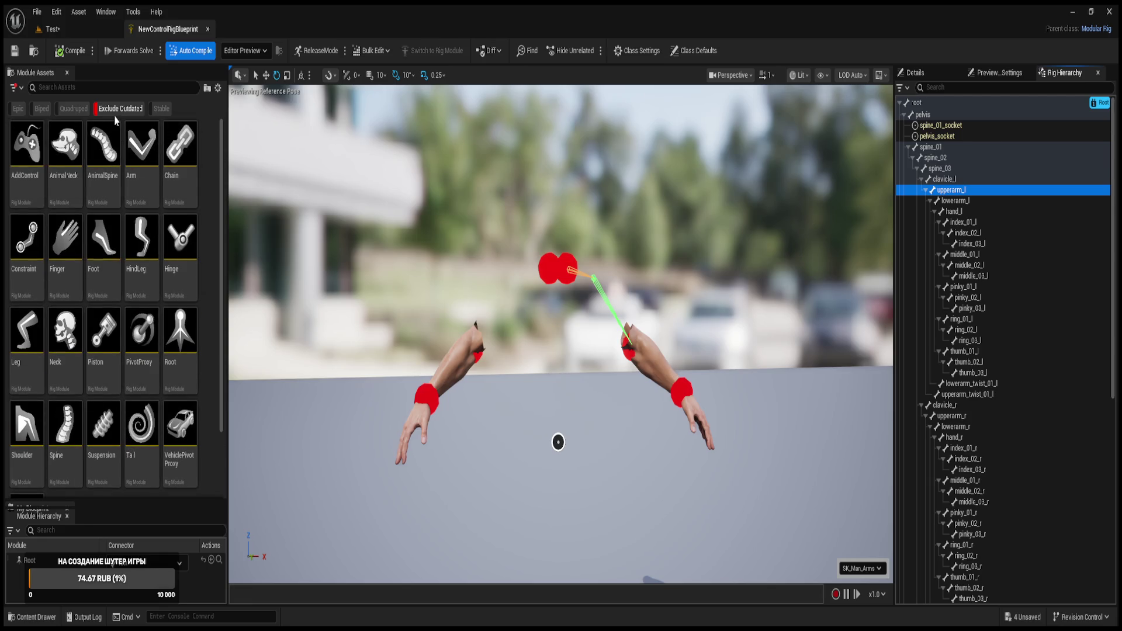
- Toggle the Quadruped, Epic and Stable filters in Module Assets, leaving only Biped modules shown
{"action": "left_click", "coordinate": [72, 110]}
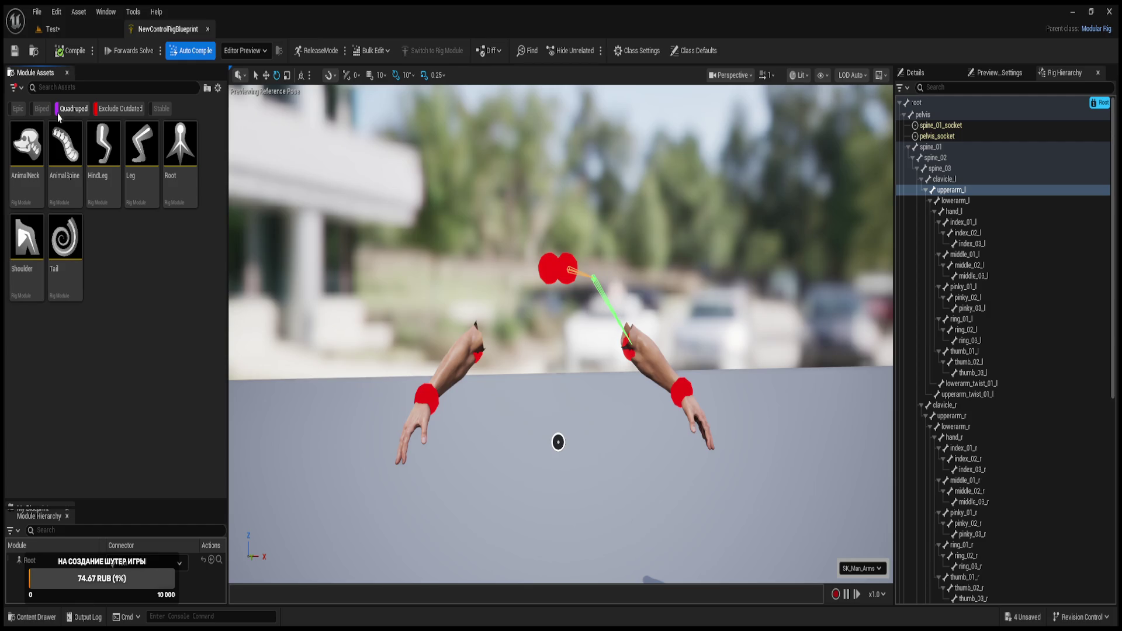
{"action": "left_click", "coordinate": [120, 109]}
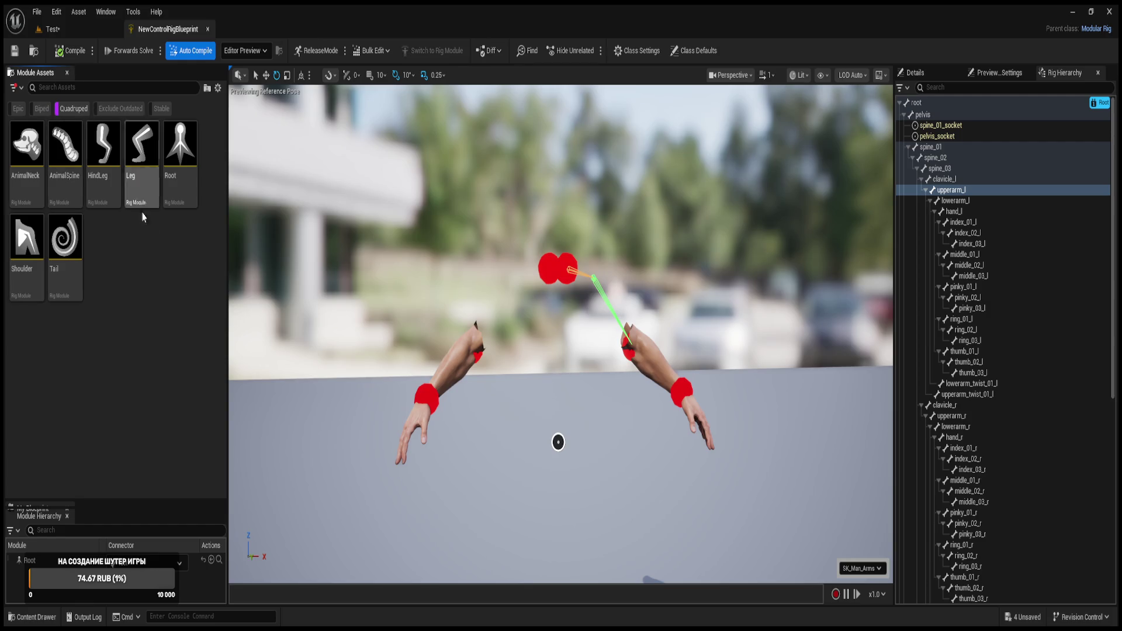
{"action": "left_click", "coordinate": [38, 111]}
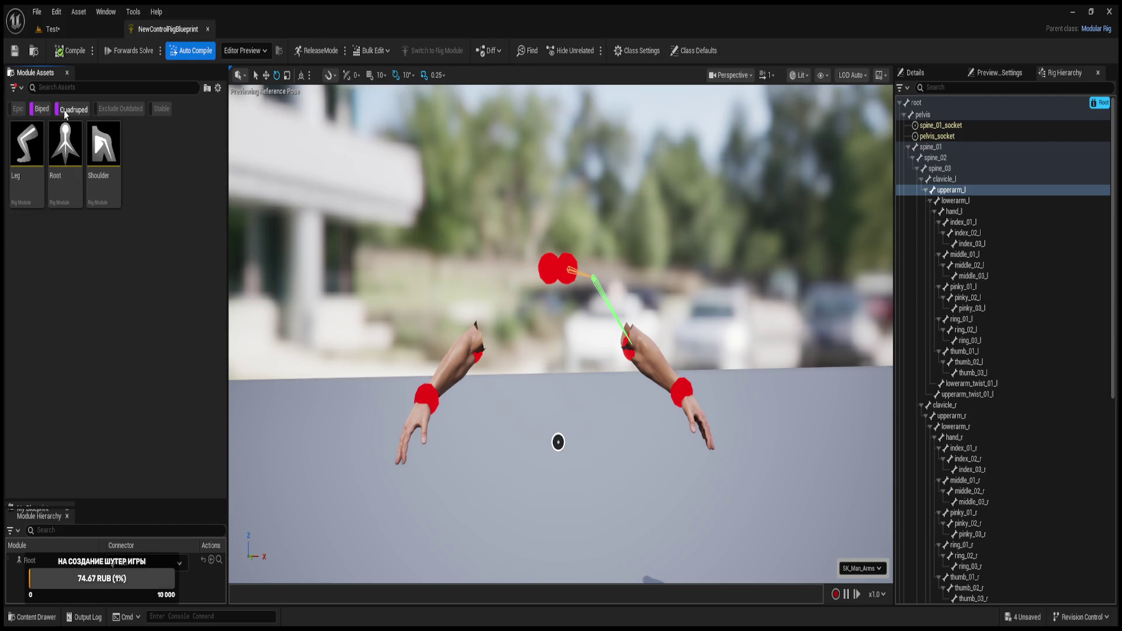
{"action": "left_click", "coordinate": [64, 111]}
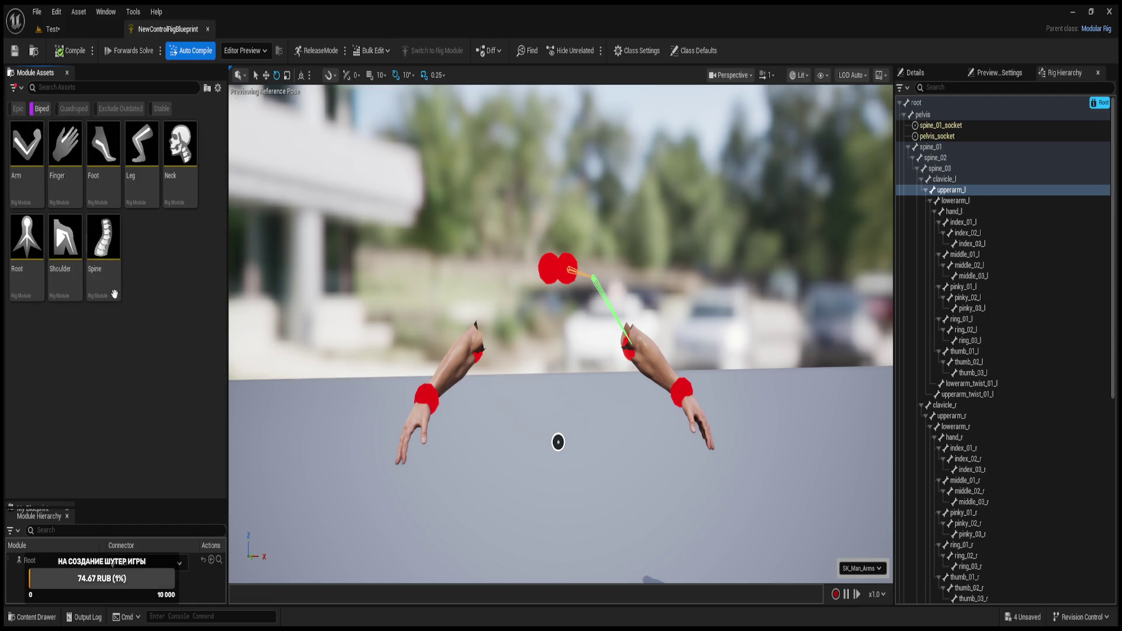
{"action": "left_click", "coordinate": [18, 109]}
{"action": "left_click", "coordinate": [42, 108]}
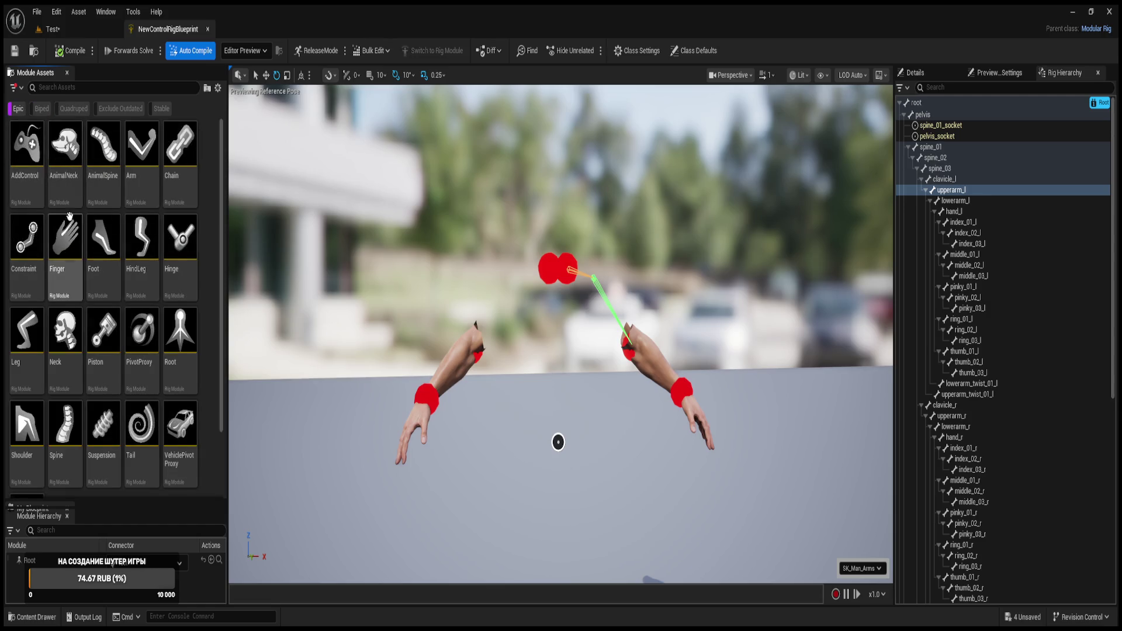
{"action": "left_click", "coordinate": [161, 108]}
{"action": "left_click", "coordinate": [18, 109]}
{"action": "scroll", "coordinate": [105, 175], "scroll_direction": "down", "scroll_amount": 3}
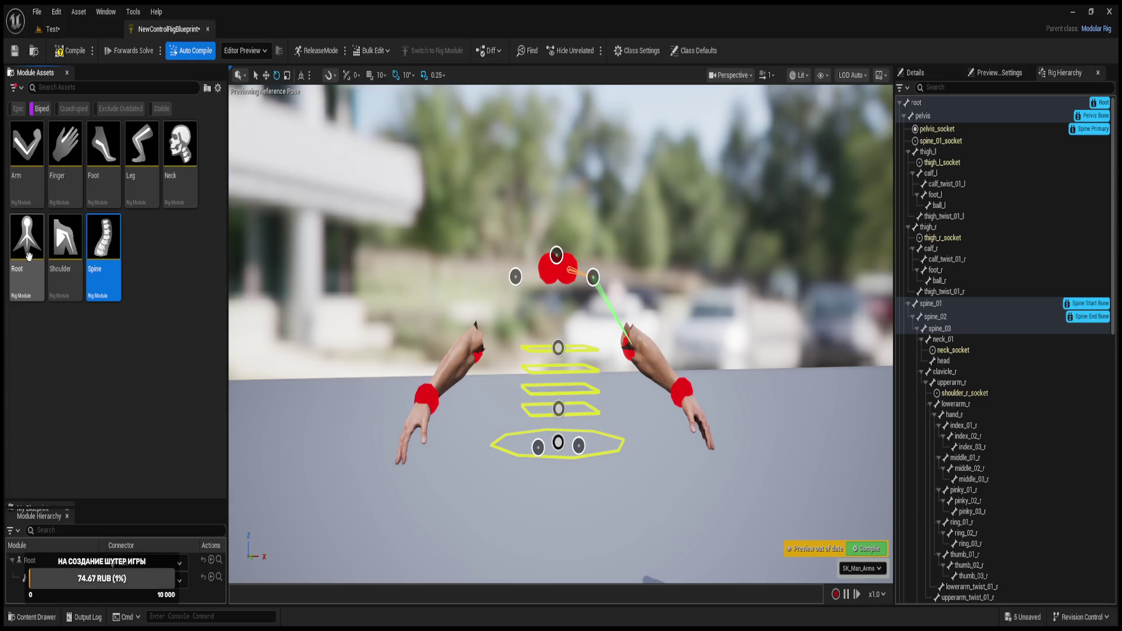
- Add two extra Root modules and attach a Shoulder module at the shoulder socket
{"action": "mouse_move", "coordinate": [28, 250]}
{"action": "left_mouse_down"}
{"action": "mouse_move", "coordinate": [277, 239]}
{"action": "mouse_move", "coordinate": [556, 255]}
{"action": "left_mouse_up"}
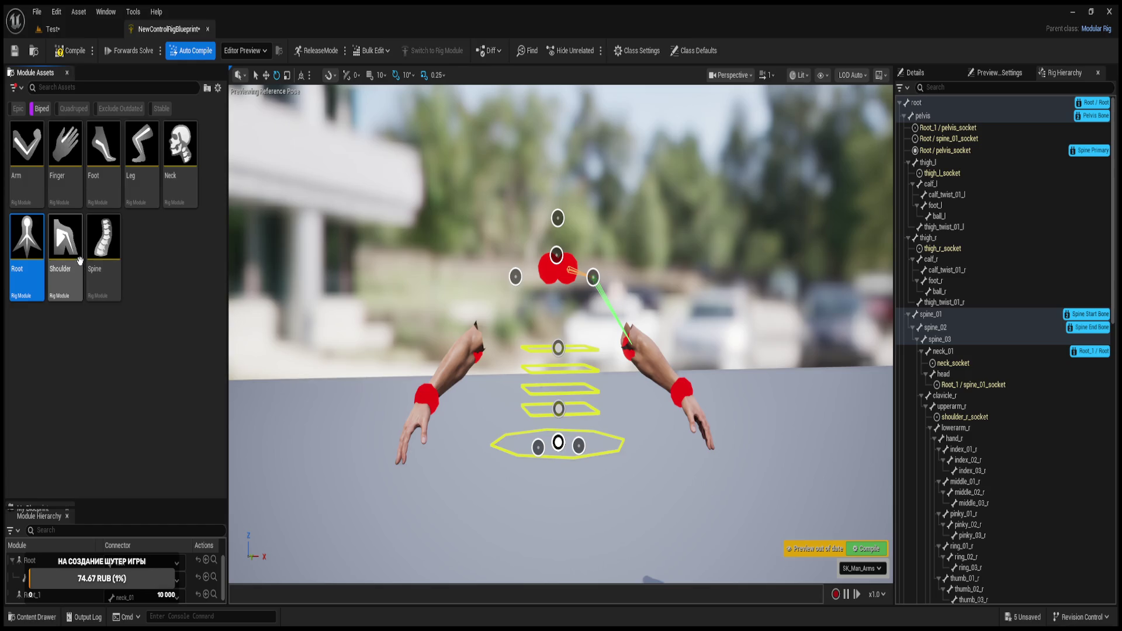
{"action": "left_click_drag", "start_coordinate": [70, 242], "coordinate": [593, 276]}
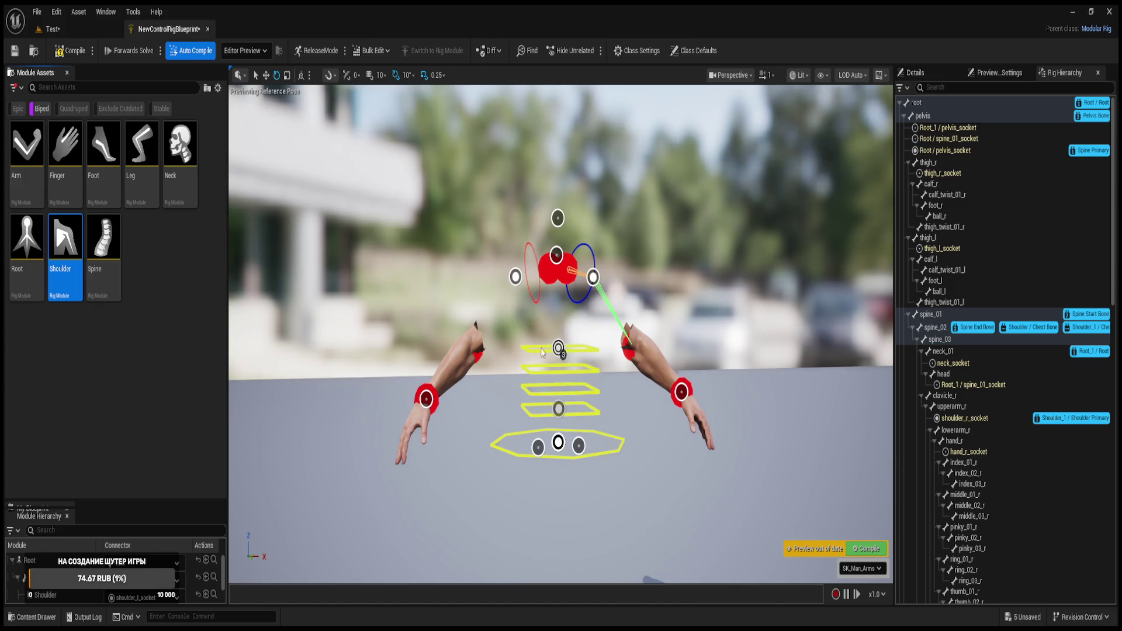
{"action": "mouse_move", "coordinate": [26, 237]}
{"action": "left_mouse_down"}
{"action": "mouse_move", "coordinate": [353, 262]}
{"action": "mouse_move", "coordinate": [556, 254]}
{"action": "left_mouse_up"}
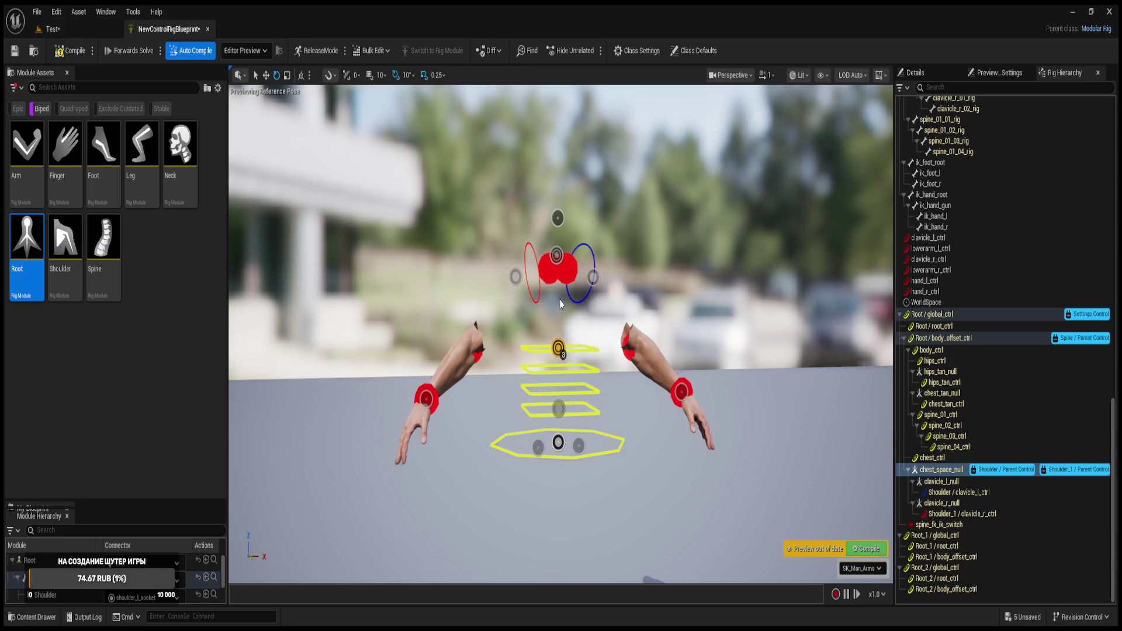
- Select the stacked chest control and the neck-socket control, then start placing an Arm module
{"action": "left_click", "coordinate": [559, 350]}
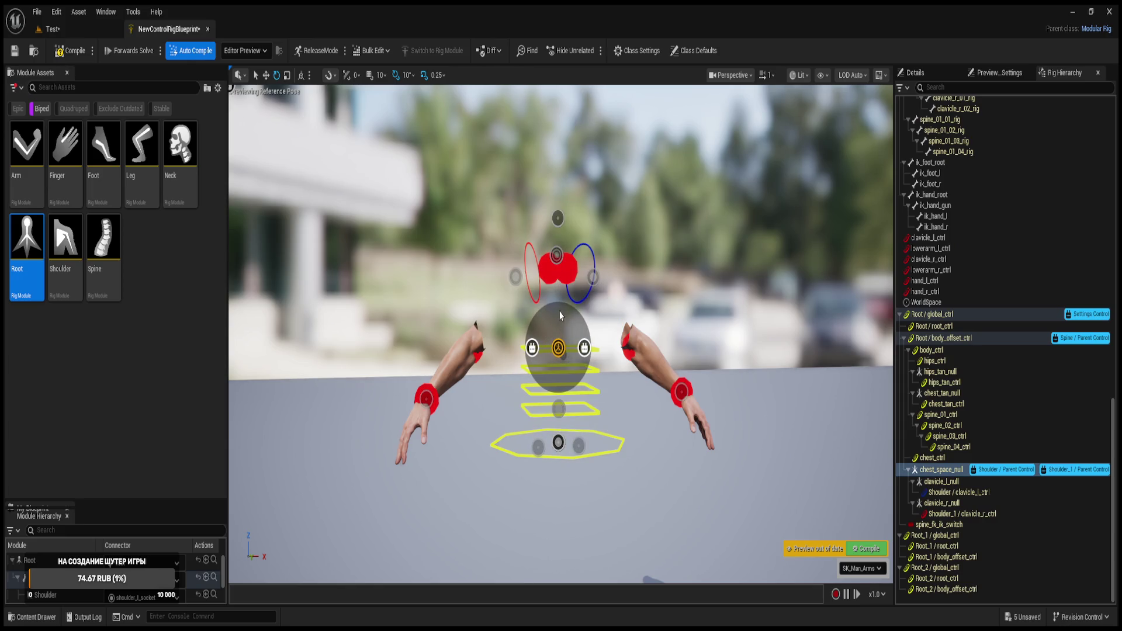
{"action": "left_click", "coordinate": [555, 260]}
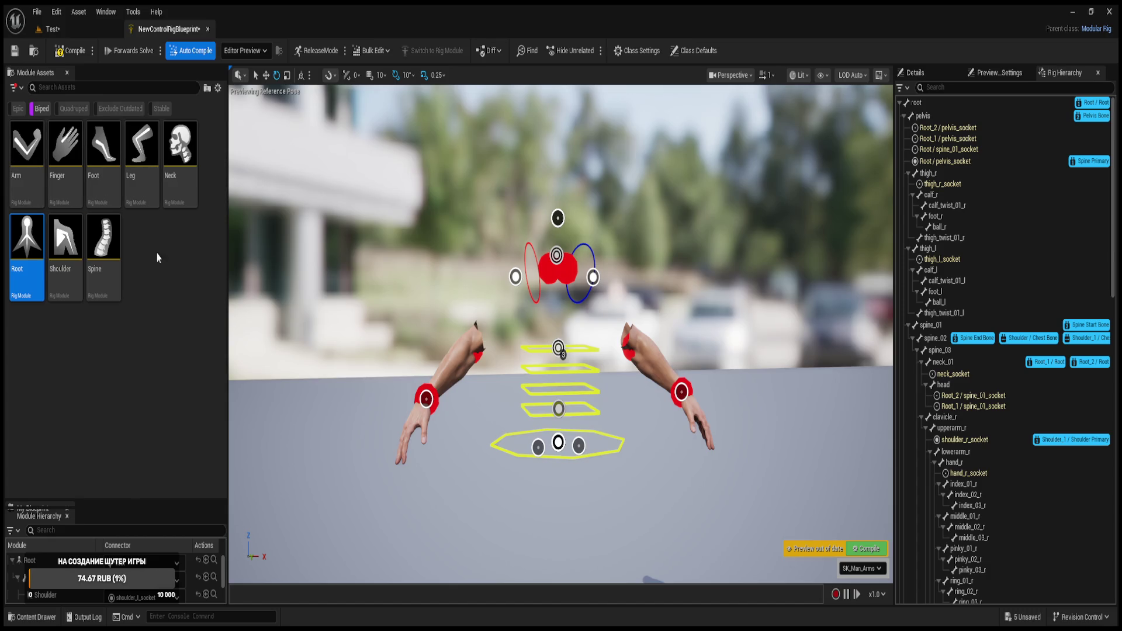
{"action": "mouse_move", "coordinate": [19, 142]}
{"action": "left_mouse_down"}
{"action": "mouse_move", "coordinate": [358, 252]}
{"action": "mouse_move", "coordinate": [453, 345]}
{"action": "mouse_move", "coordinate": [427, 400]}
{"action": "mouse_move", "coordinate": [514, 279]}
{"action": "mouse_move", "coordinate": [491, 337]}
{"action": "mouse_move", "coordinate": [264, 276]}
{"action": "mouse_move", "coordinate": [517, 279]}
{"action": "mouse_move", "coordinate": [504, 322]}
{"action": "mouse_move", "coordinate": [479, 330]}
{"action": "mouse_move", "coordinate": [476, 348]}
{"action": "mouse_move", "coordinate": [414, 311]}
{"action": "left_mouse_up"}
{"action": "scroll", "coordinate": [413, 310], "scroll_direction": "down", "scroll_amount": 3}
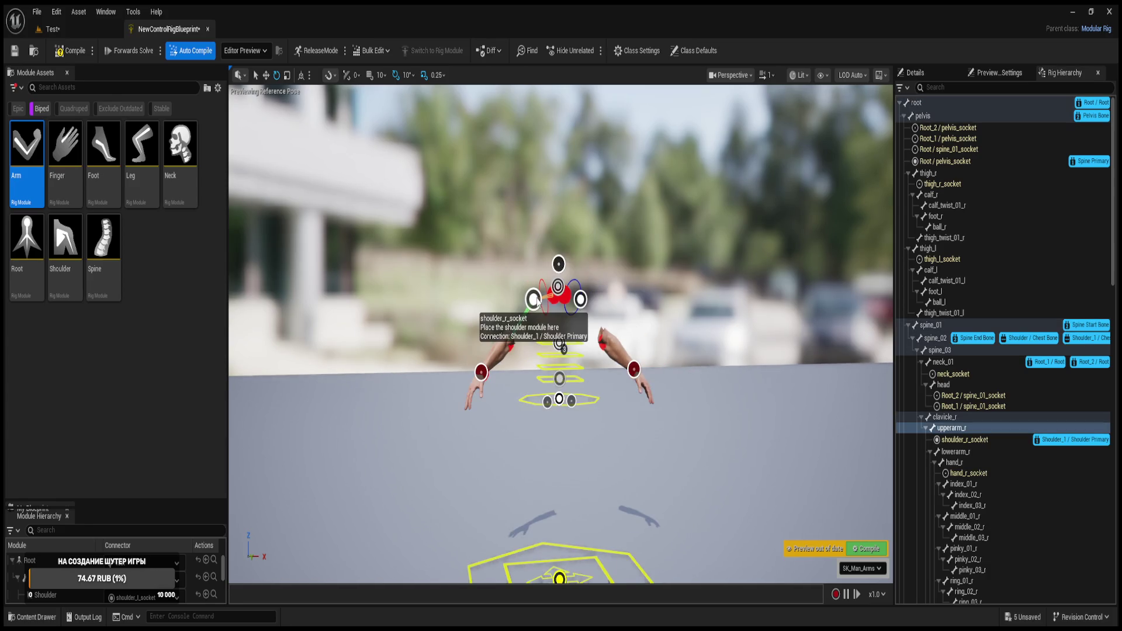
- Attach the Shoulder module at shoulder_r_socket and test-rotate it about 20 degrees
{"action": "left_click_drag", "start_coordinate": [536, 300], "coordinate": [535, 300]}
{"action": "mouse_move", "coordinate": [592, 337]}
{"action": "left_mouse_down"}
{"action": "mouse_move", "coordinate": [576, 368]}
{"action": "mouse_move", "coordinate": [552, 371]}
{"action": "mouse_move", "coordinate": [531, 236]}
{"action": "mouse_move", "coordinate": [565, 388]}
{"action": "left_mouse_up"}
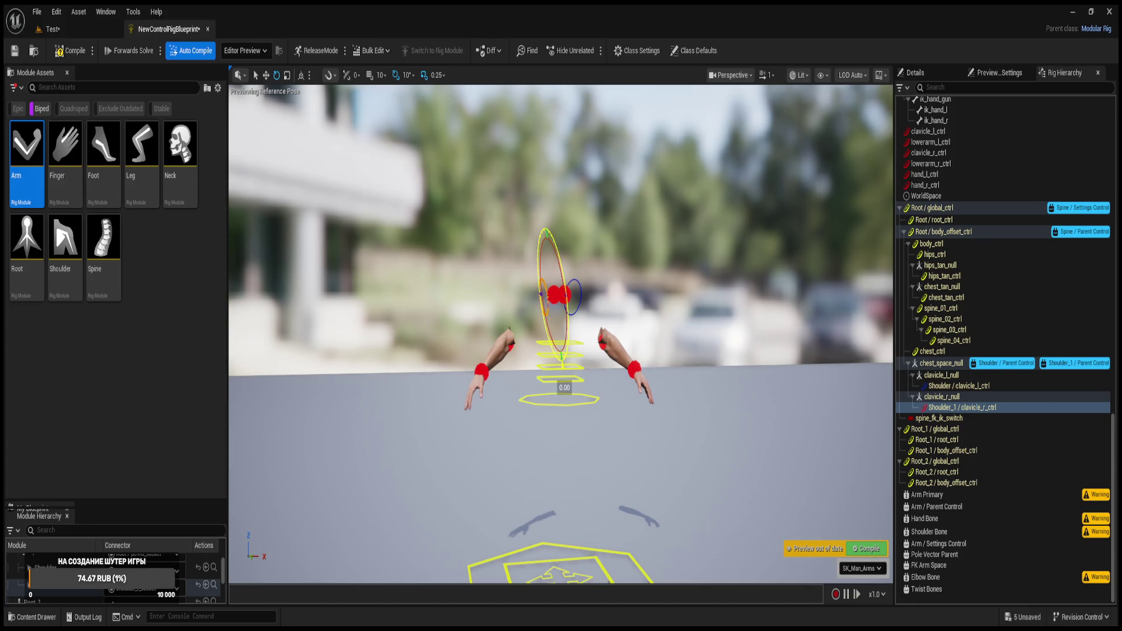
{"action": "key", "text": "Escape"}
- Drop Arm and Finger modules on hand_r_socket so the Arm runs along the right arm
{"action": "left_click", "coordinate": [482, 373]}
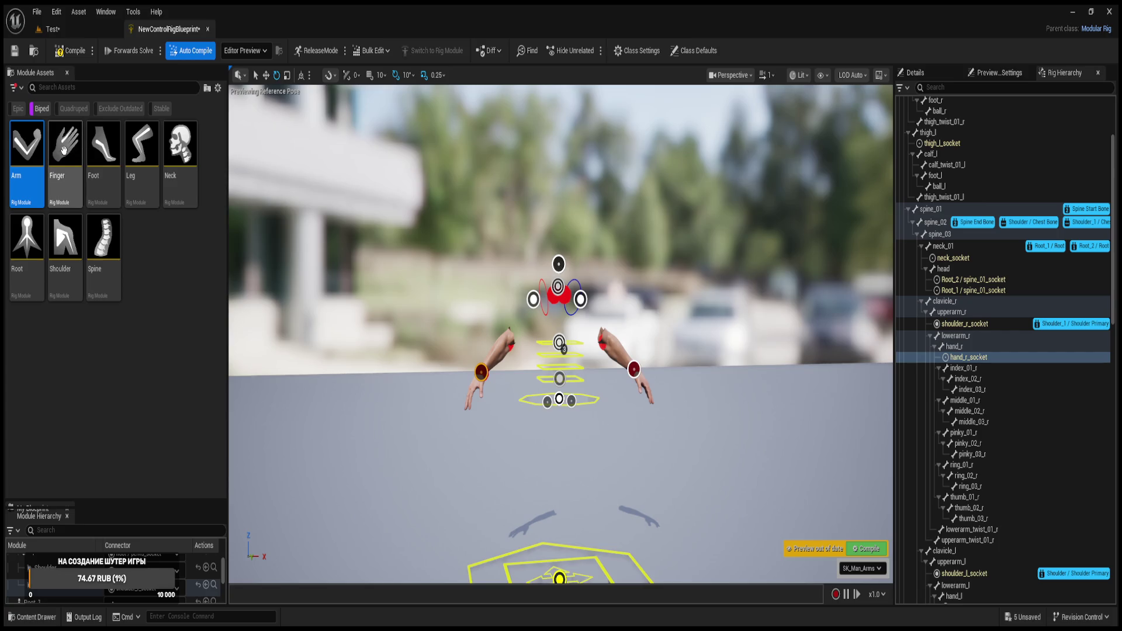
{"action": "left_click", "coordinate": [176, 245]}
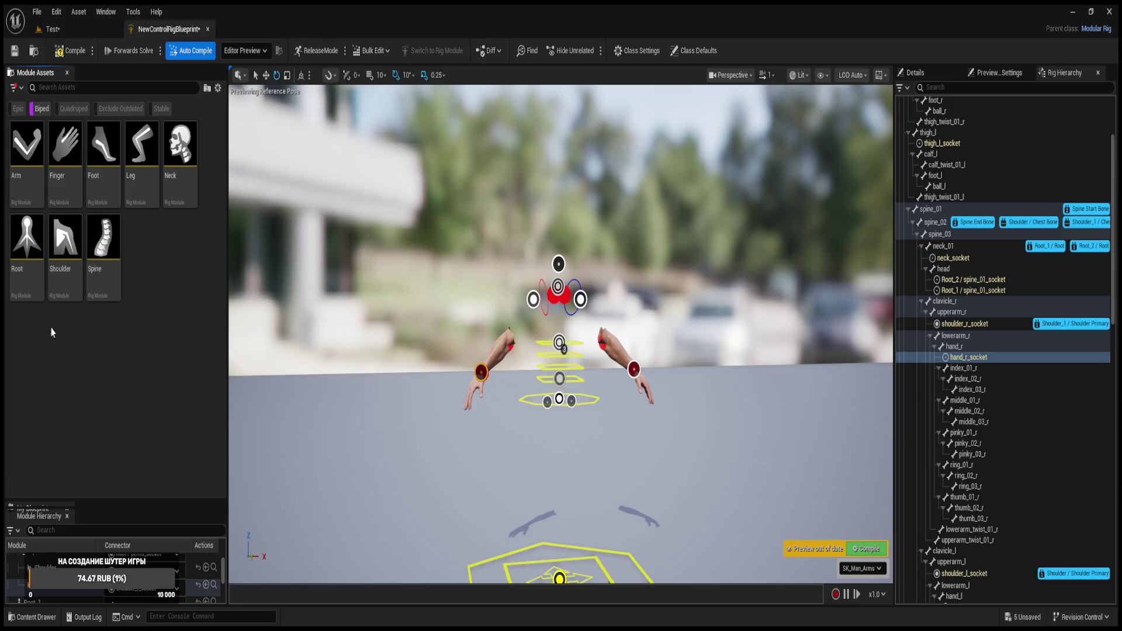
{"action": "mouse_move", "coordinate": [32, 157]}
{"action": "left_mouse_down"}
{"action": "mouse_move", "coordinate": [430, 376]}
{"action": "mouse_move", "coordinate": [481, 376]}
{"action": "left_mouse_up"}
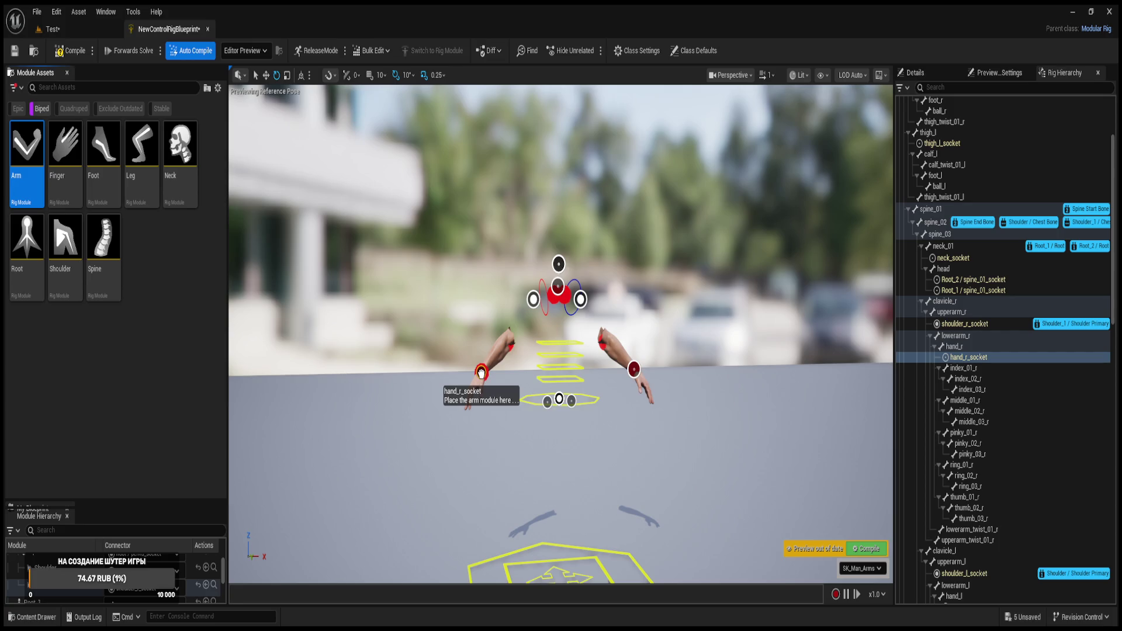
{"action": "left_click_drag", "start_coordinate": [482, 374], "coordinate": [481, 374]}
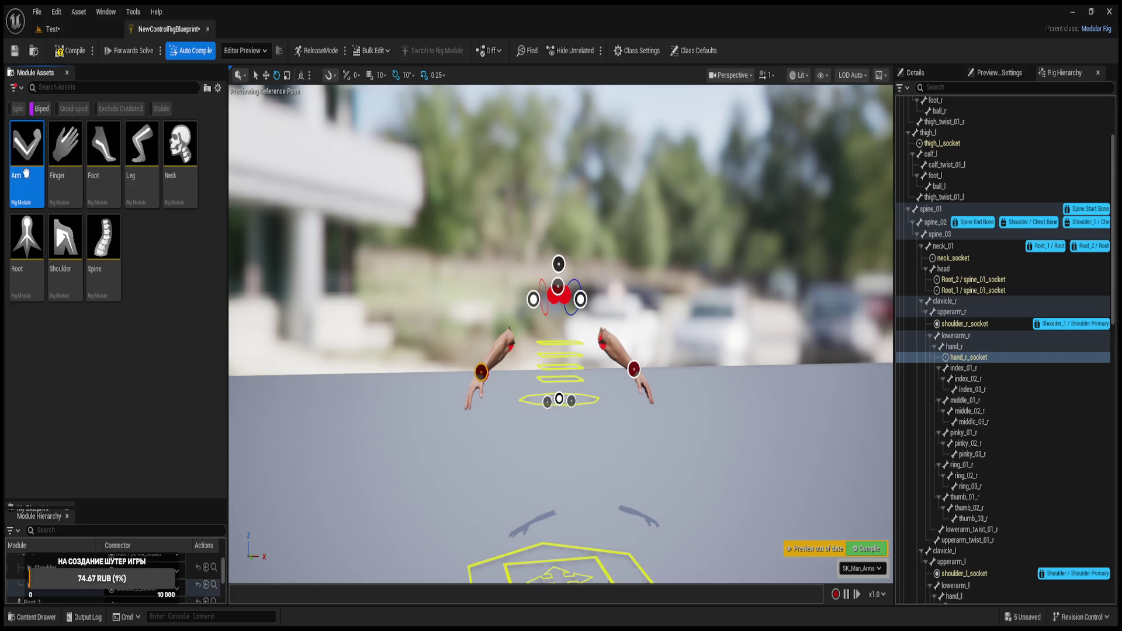
{"action": "left_click", "coordinate": [62, 151]}
{"action": "mouse_move", "coordinate": [62, 151]}
{"action": "left_mouse_down"}
{"action": "mouse_move", "coordinate": [359, 355]}
{"action": "mouse_move", "coordinate": [481, 372]}
{"action": "left_mouse_up"}
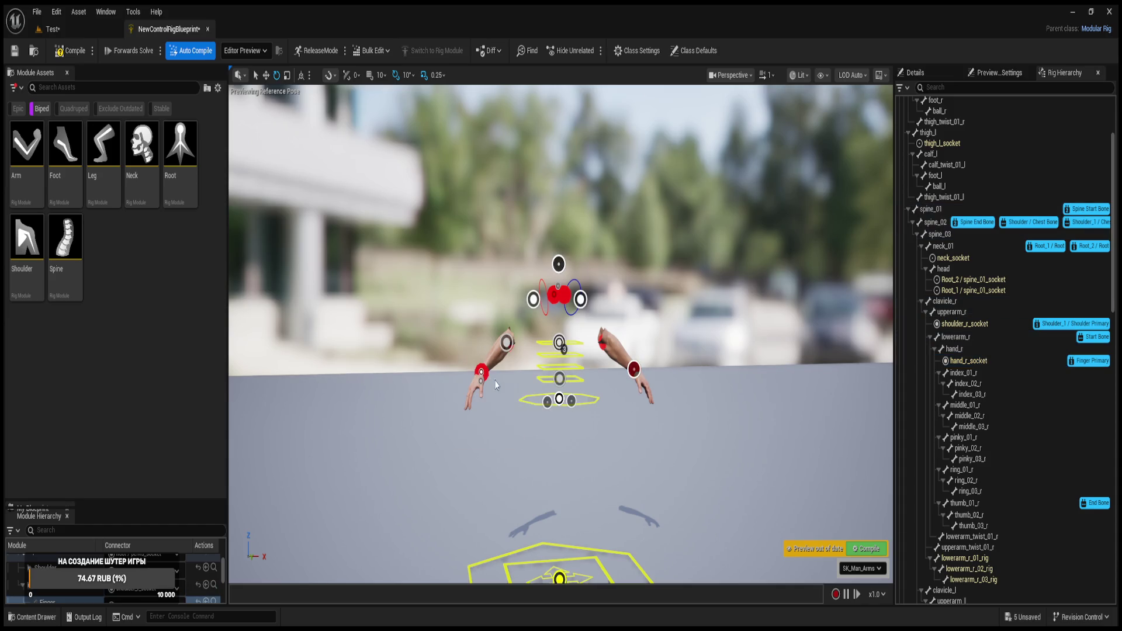
{"action": "left_click_drag", "start_coordinate": [26, 146], "coordinate": [481, 370]}
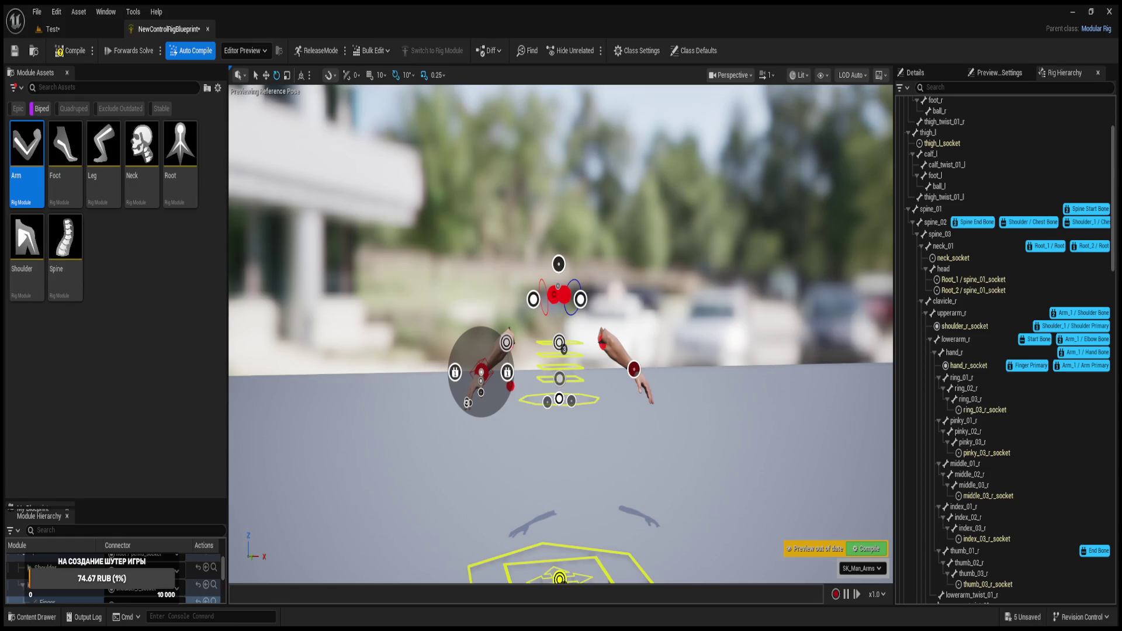
{"action": "left_click", "coordinate": [312, 619]}
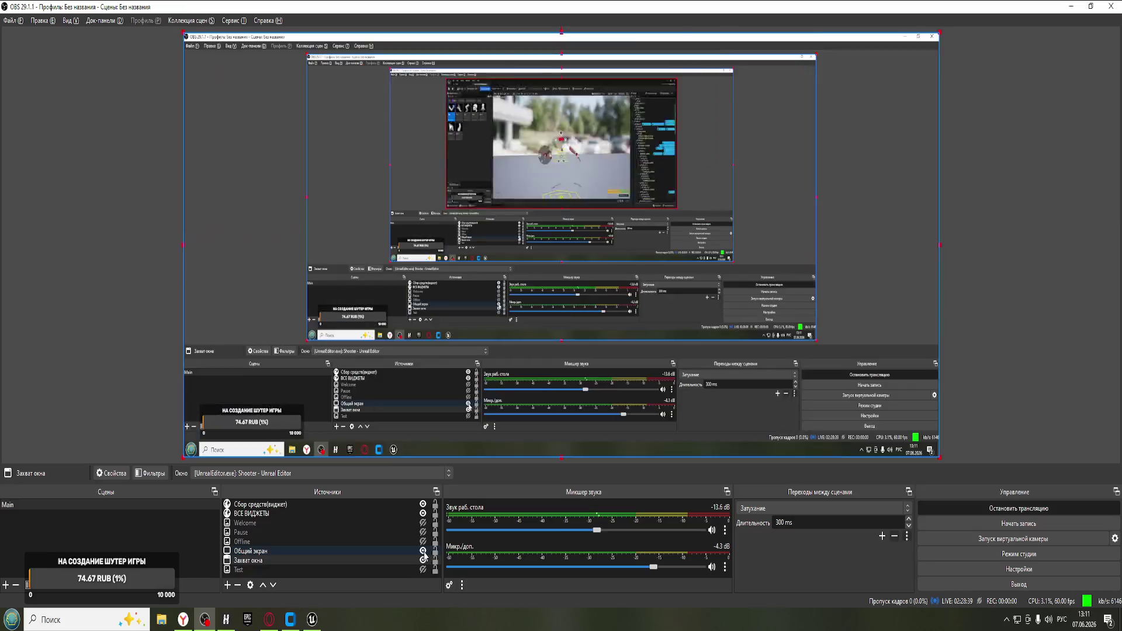
- Bring up the browser's YouTube tab and play the Control Rig tutorial video fullscreen
{"action": "left_click", "coordinate": [183, 619]}
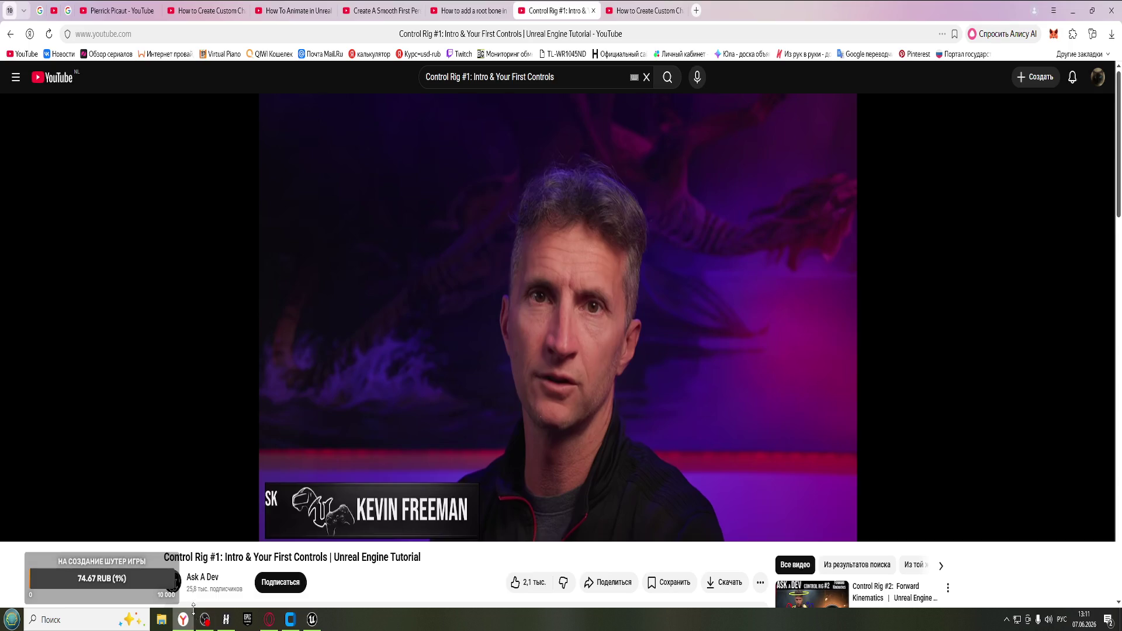
{"action": "left_click", "coordinate": [398, 295]}
{"action": "key", "text": "F11"}
{"action": "double_click", "coordinate": [420, 254]}
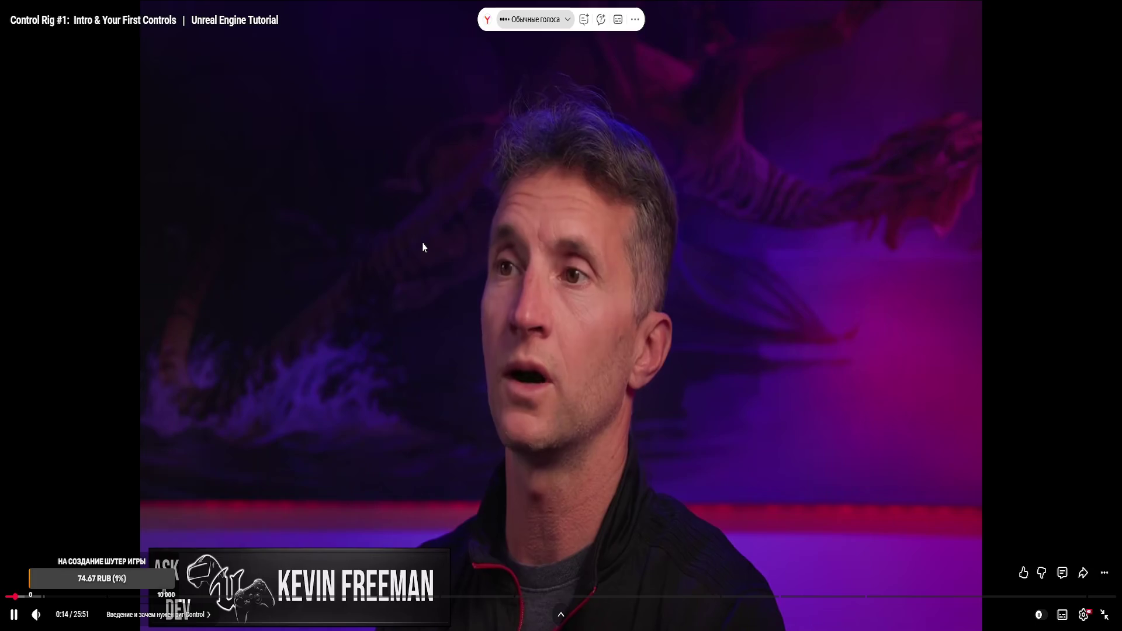
{"action": "key", "text": "alt+Tab"}
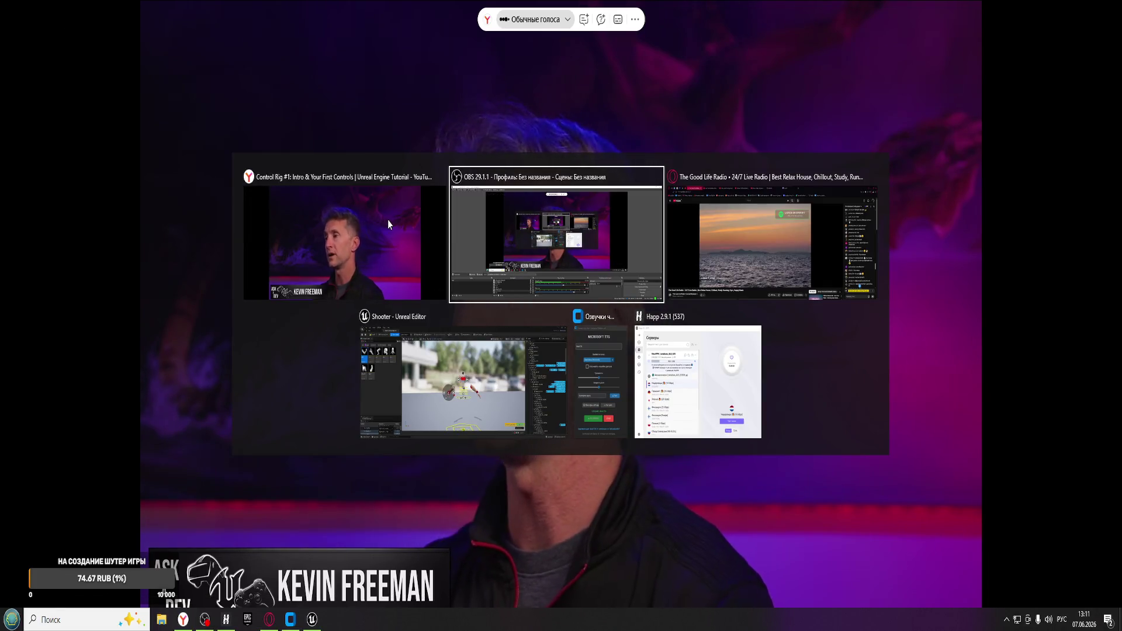
{"action": "key", "text": "alt+Tab"}
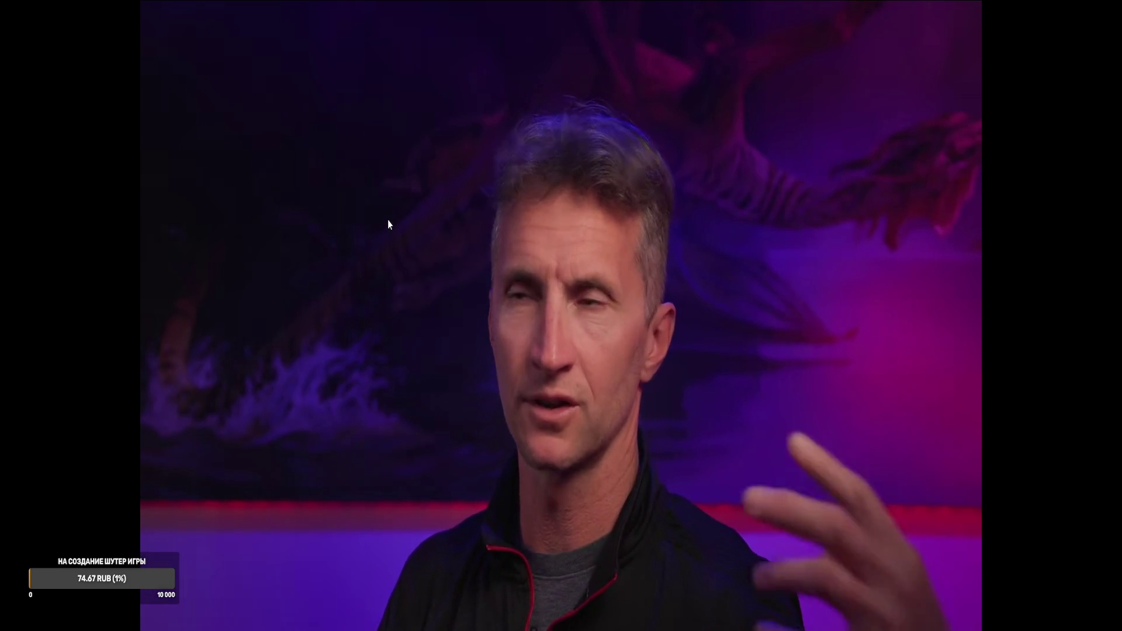
- Set the tutorial's playback speed to 1.5x through the player's settings menu
{"action": "mouse_move", "coordinate": [593, 410]}
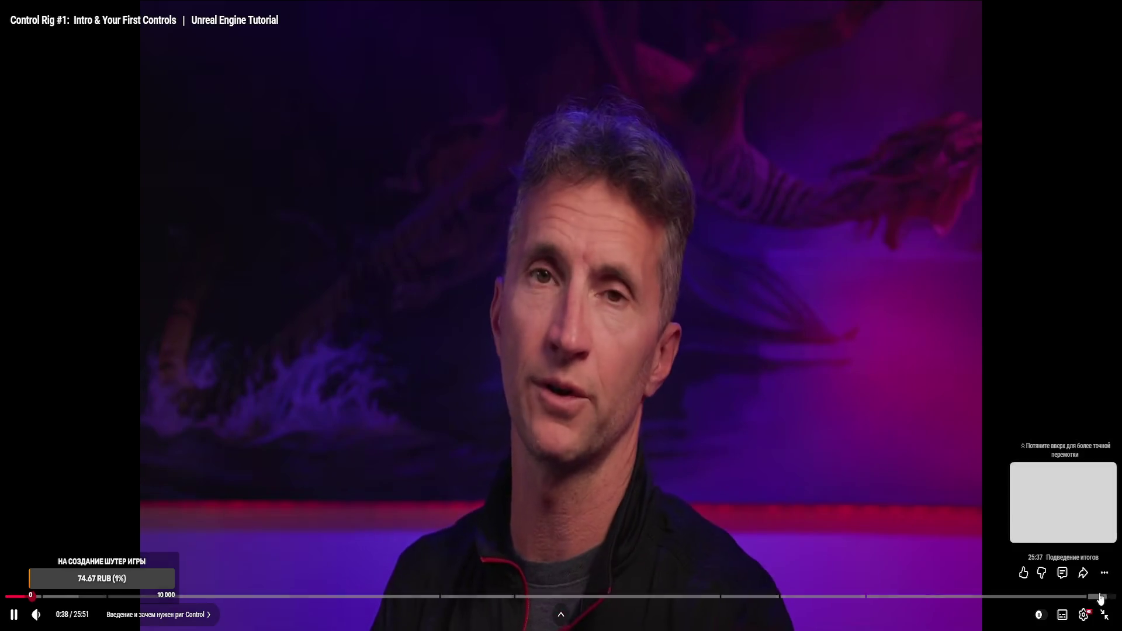
{"action": "left_click", "coordinate": [1082, 615]}
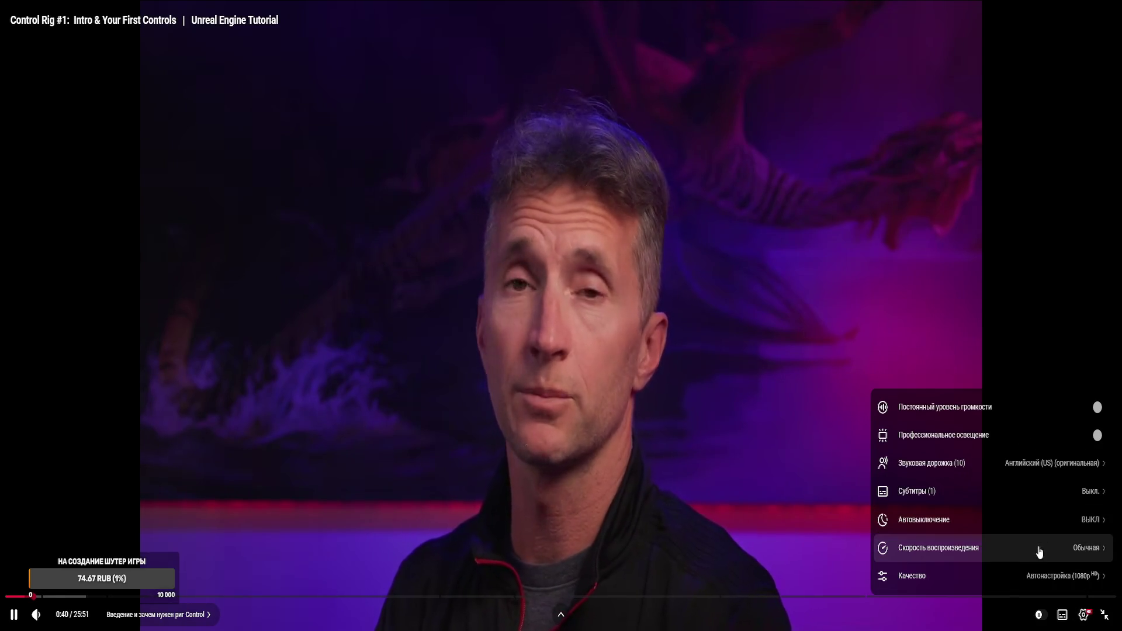
{"action": "left_click", "coordinate": [1058, 550]}
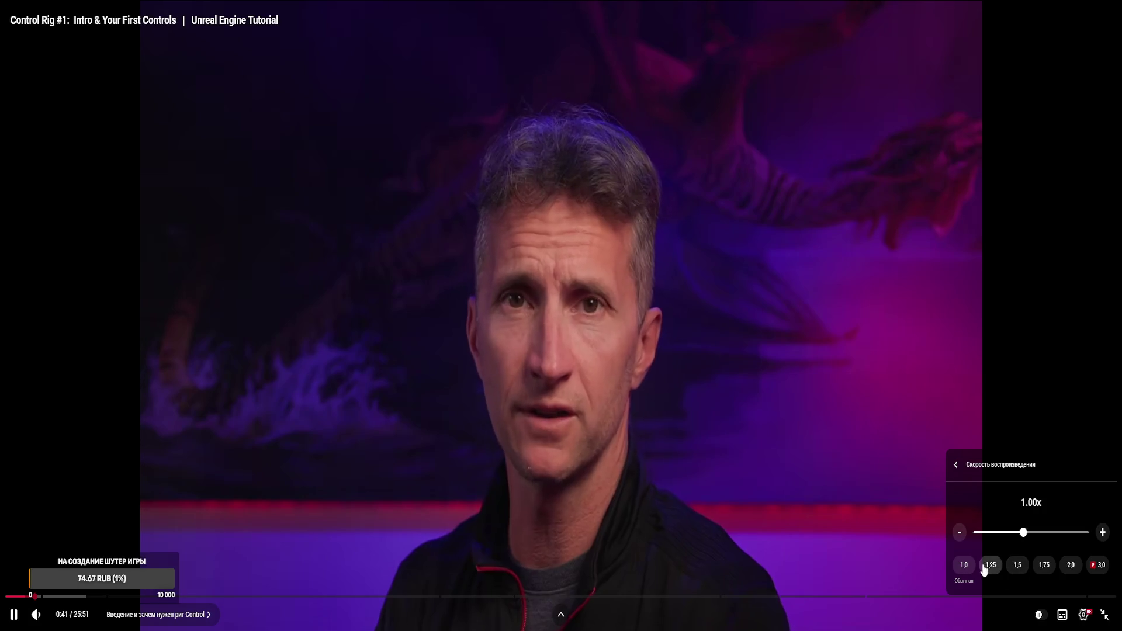
{"action": "left_click", "coordinate": [1021, 572]}
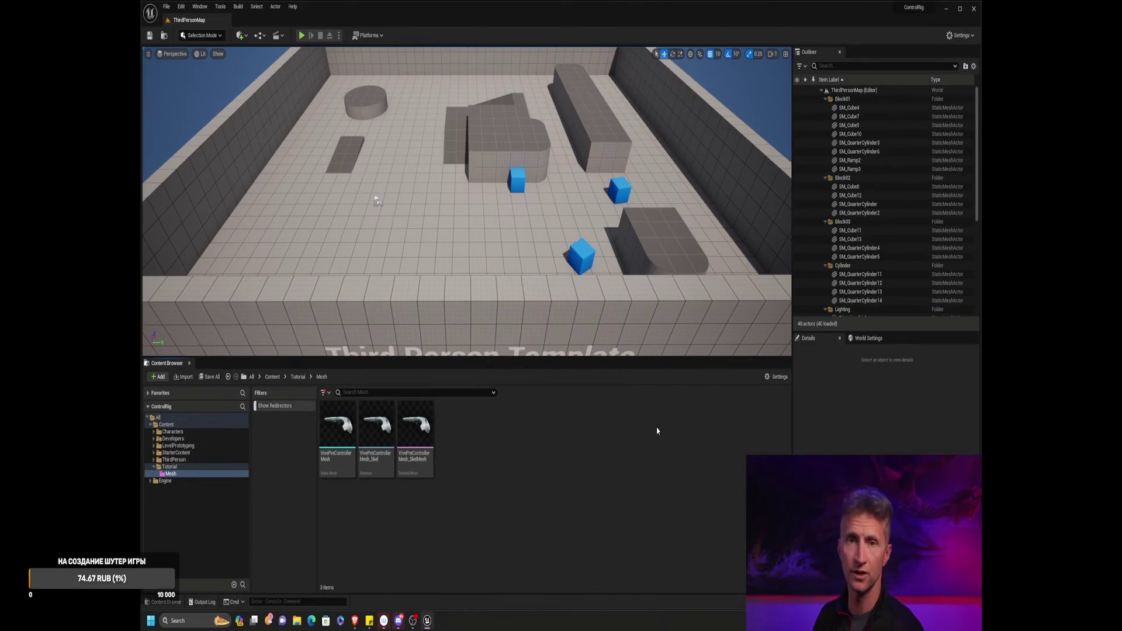
{"action": "double_click", "coordinate": [426, 433]}
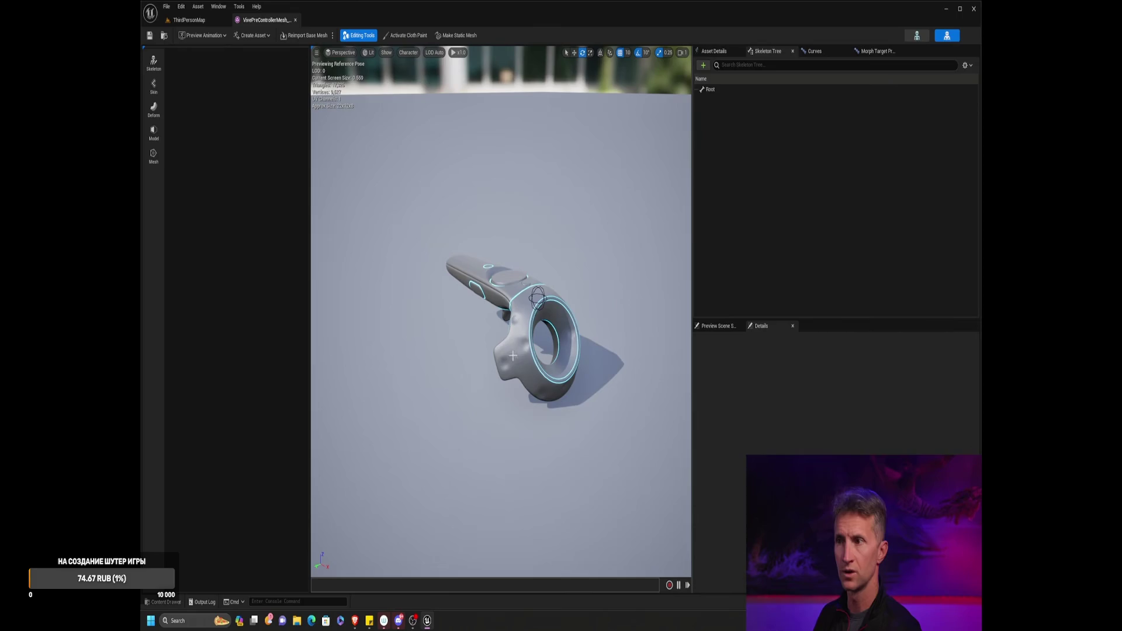
{"action": "left_click", "coordinate": [296, 21]}
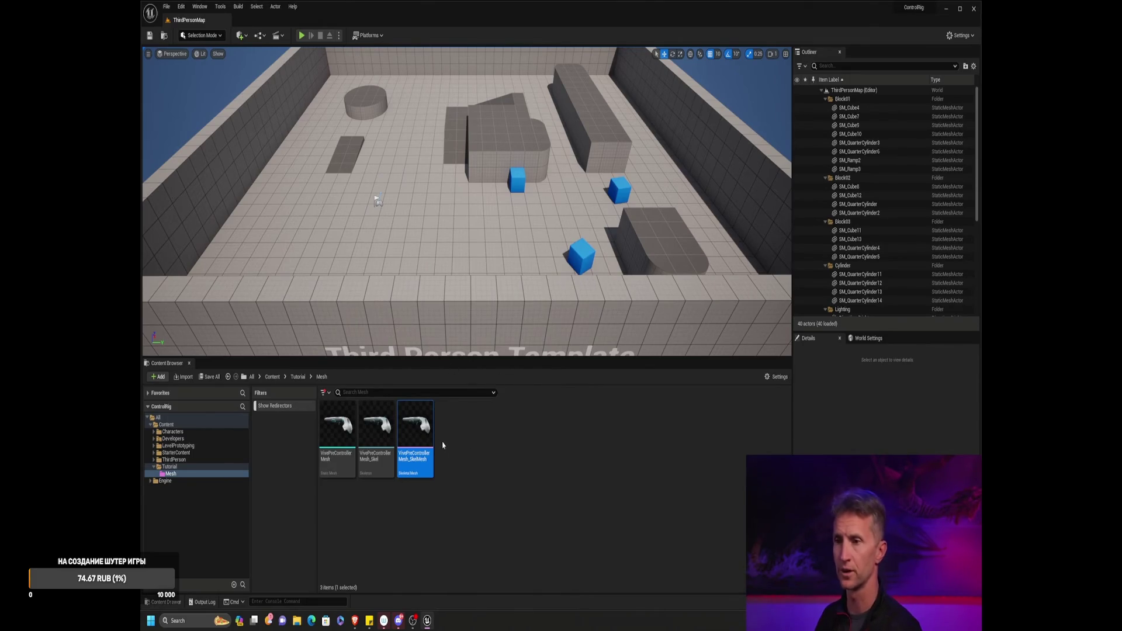
{"action": "right_click", "coordinate": [416, 435]}
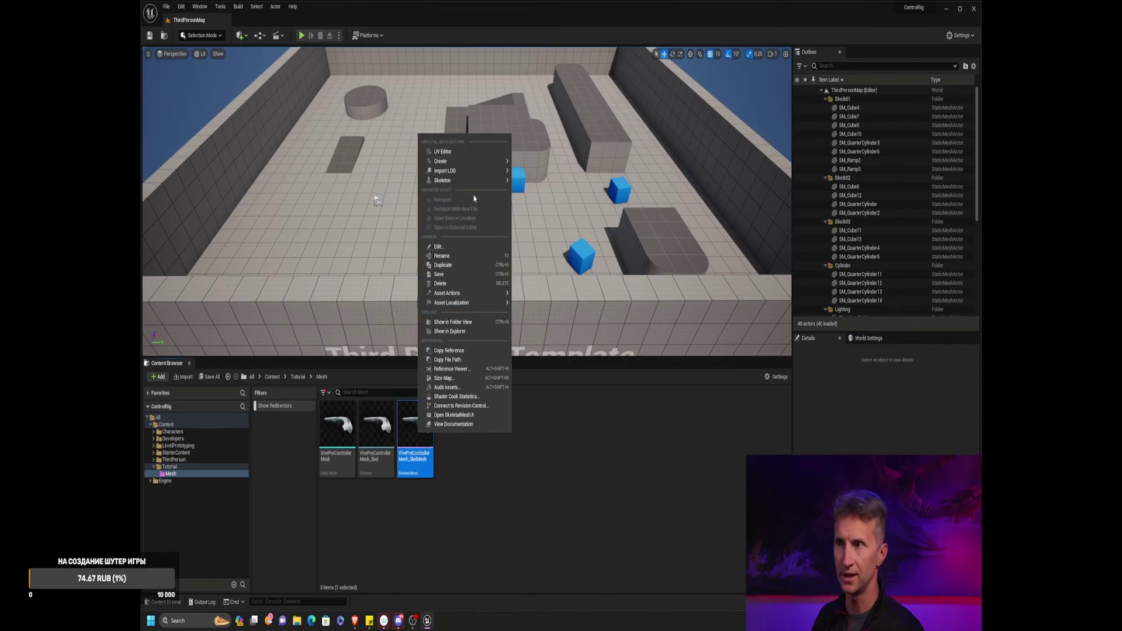
- Create a Control Rig from the controller mesh, name it CR_VivePreControllerMesh, and dock its editor
{"action": "mouse_move", "coordinate": [490, 161]}
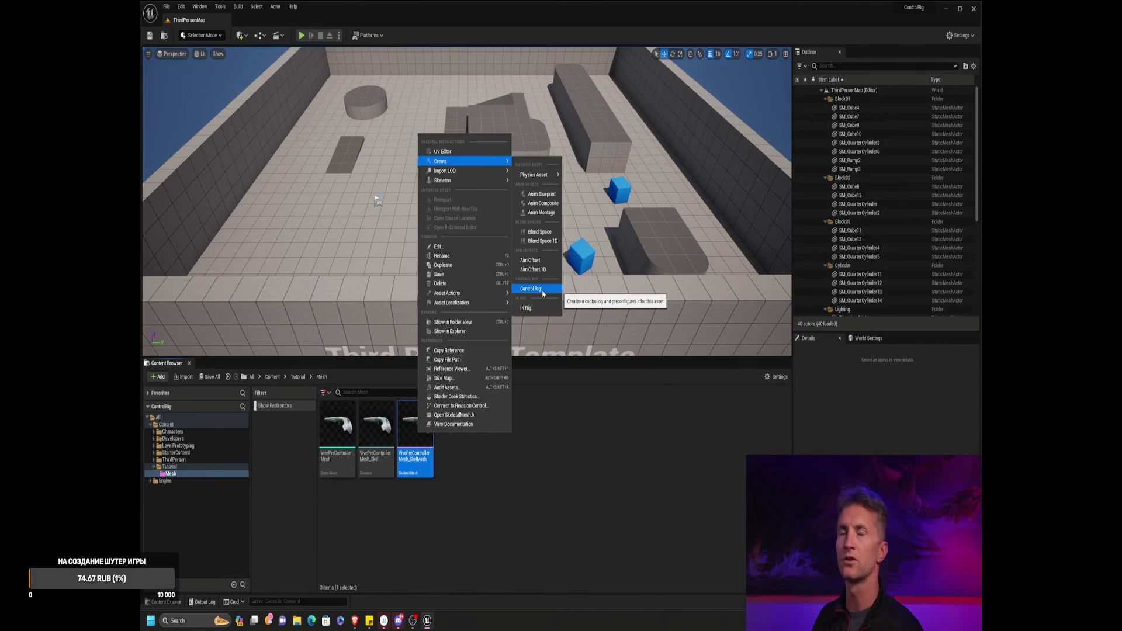
{"action": "left_click", "coordinate": [543, 290]}
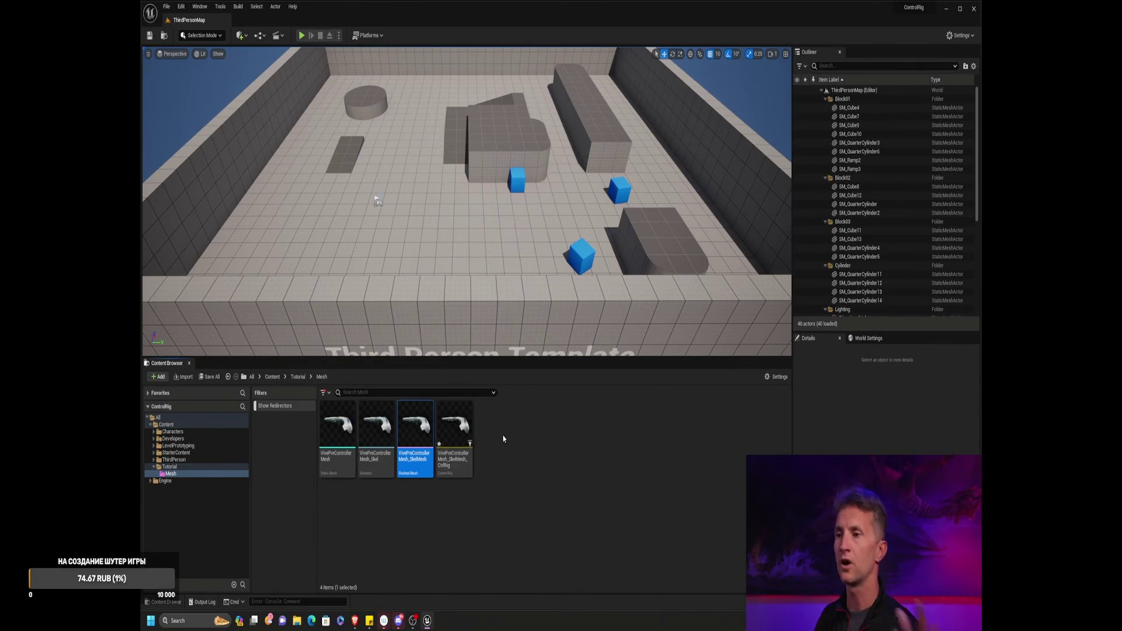
{"action": "left_click", "coordinate": [461, 459]}
{"action": "left_click", "coordinate": [461, 460]}
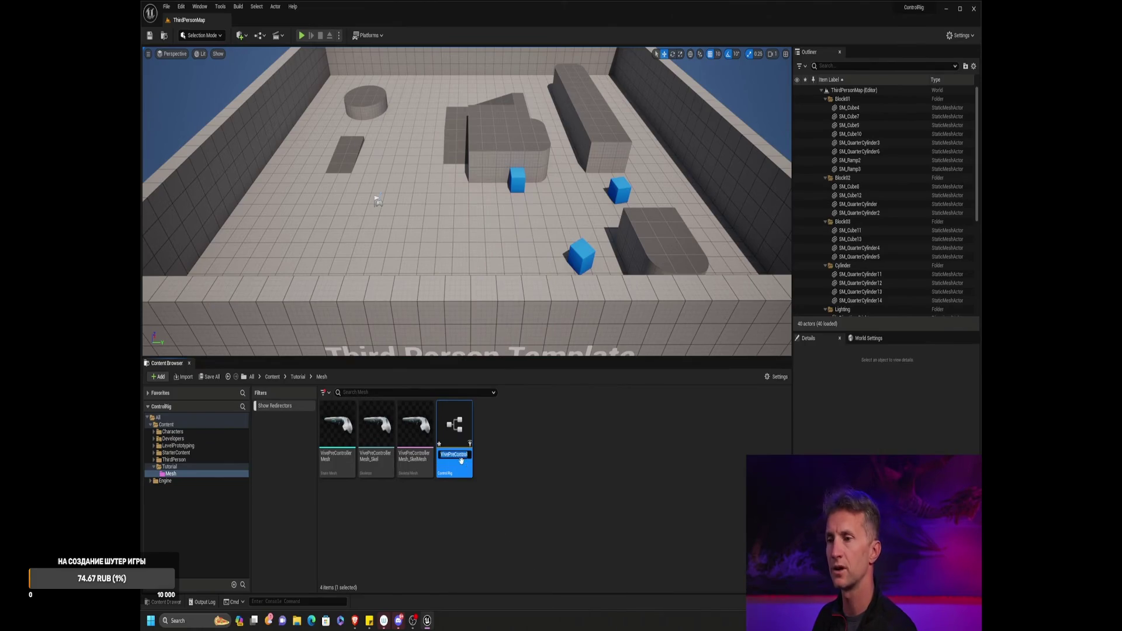
{"action": "key", "text": "End"}
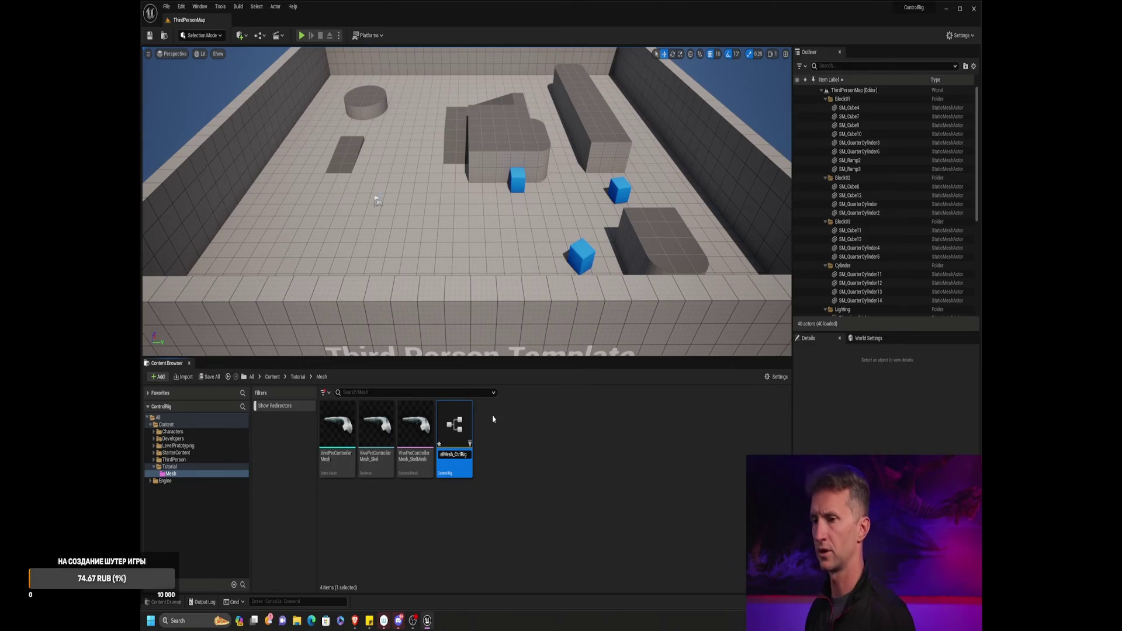
{"action": "key", "text": "shift+Home"}
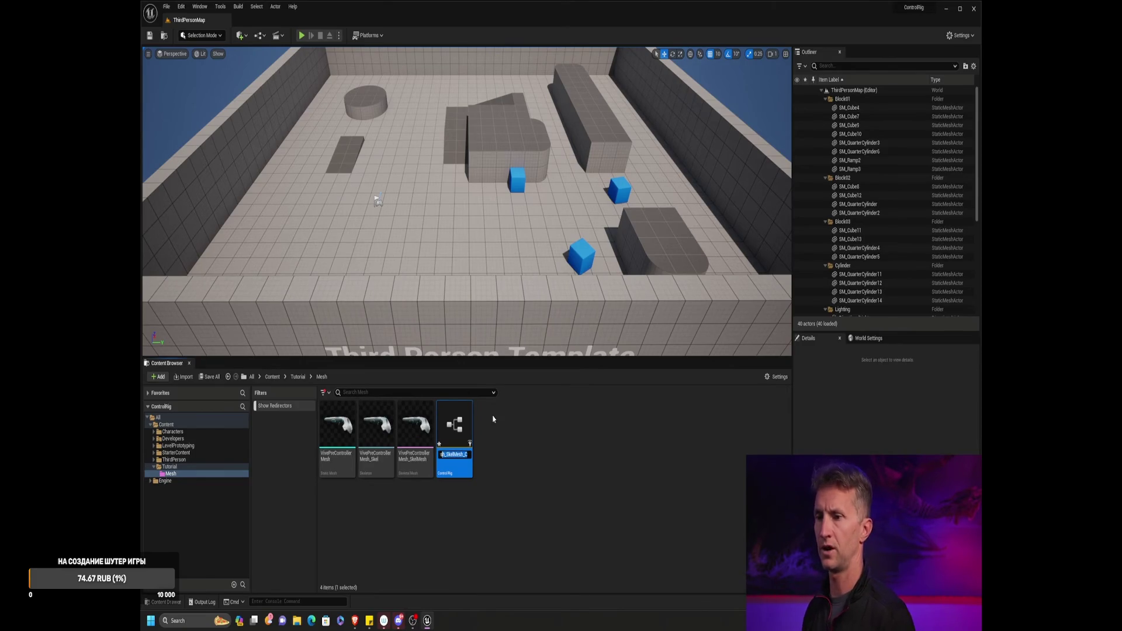
{"action": "type", "text": "ControllerMesh"}
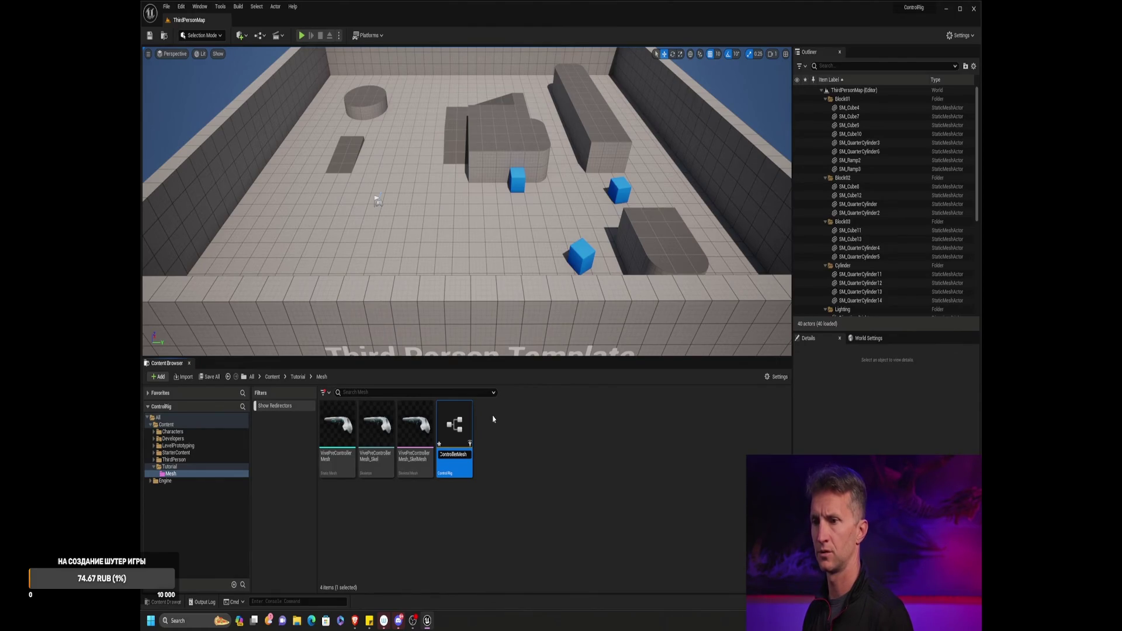
{"action": "key", "text": "Return"}
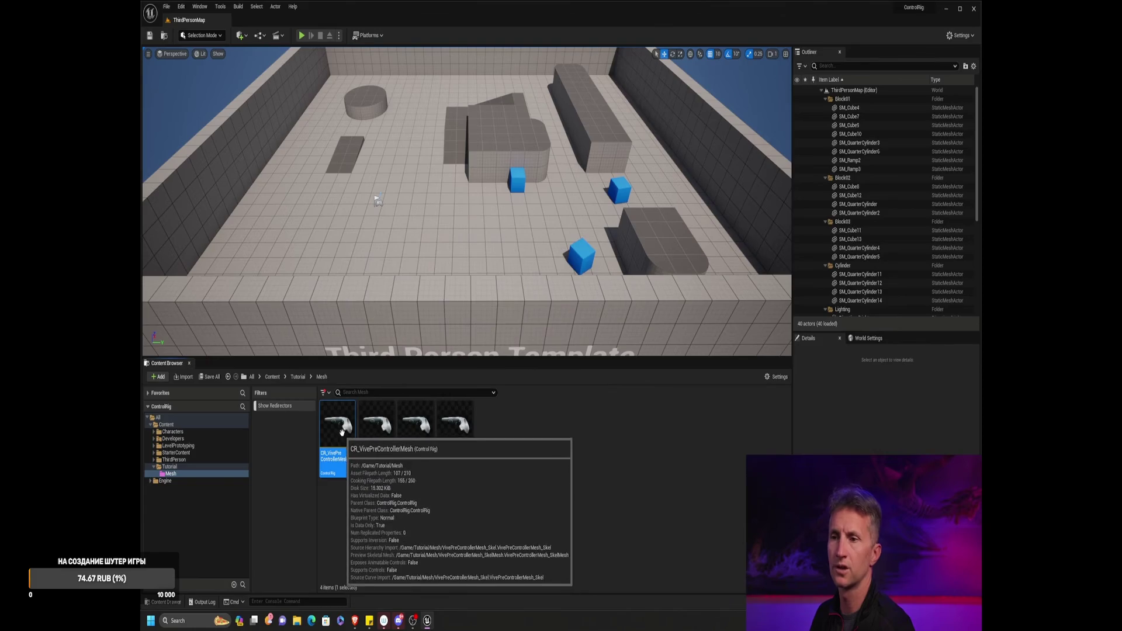
{"action": "double_click", "coordinate": [337, 420]}
{"action": "left_click_drag", "start_coordinate": [672, 153], "coordinate": [295, 27]}
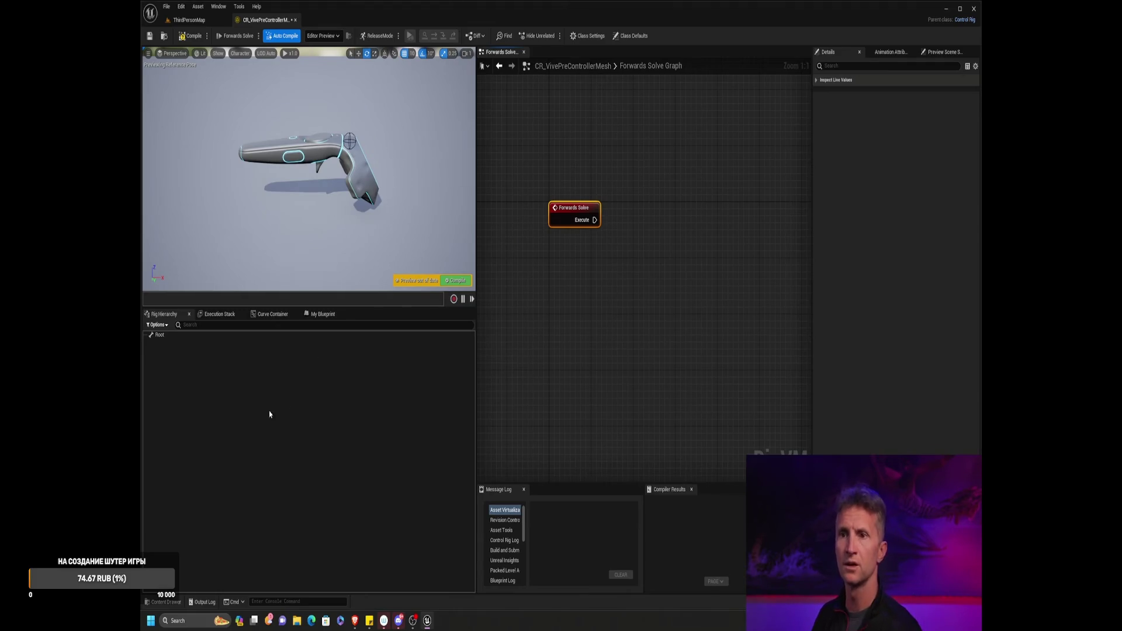
- Inspect the Root element, then expand ThirdPerson > Characters in the ThirdPersonMap Content Browser
{"action": "left_click", "coordinate": [172, 335]}
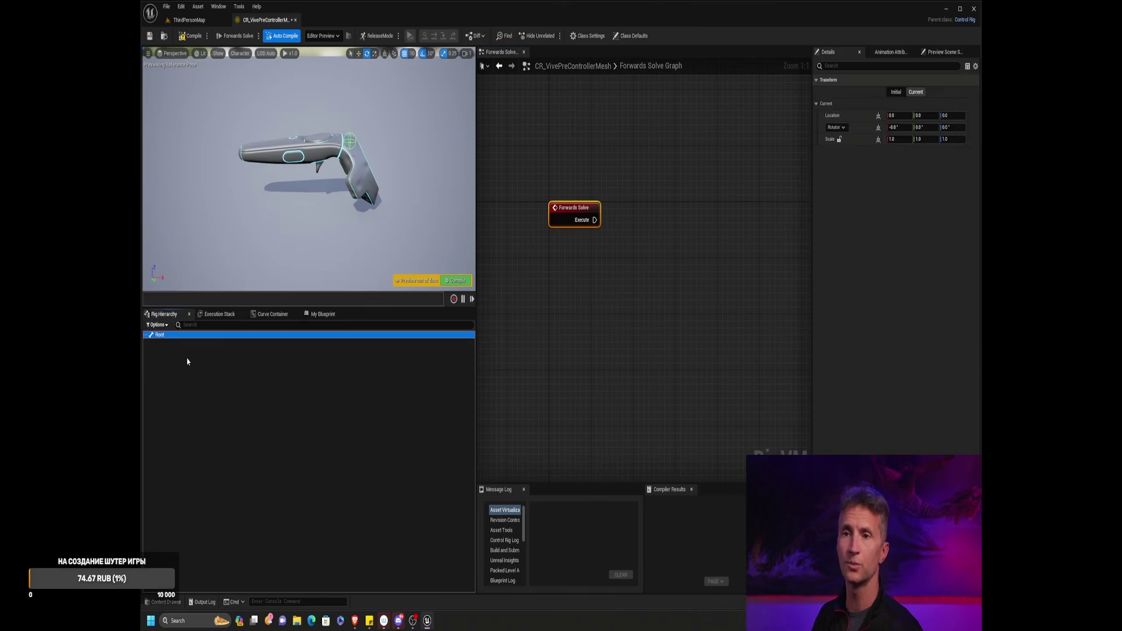
{"action": "left_click", "coordinate": [189, 19]}
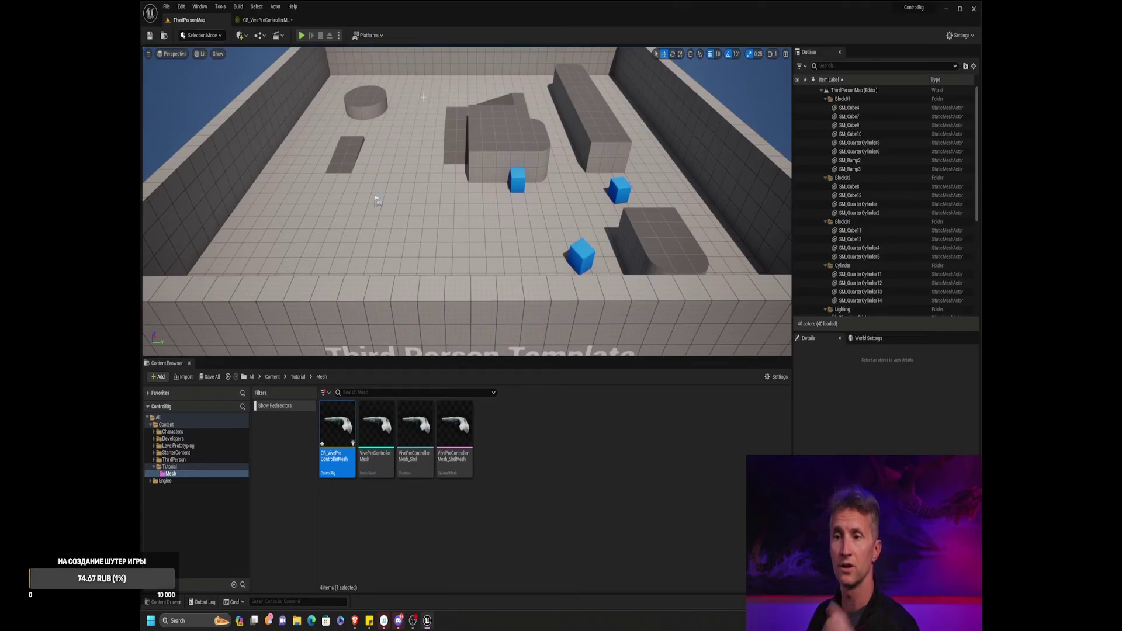
{"action": "left_click", "coordinate": [154, 460]}
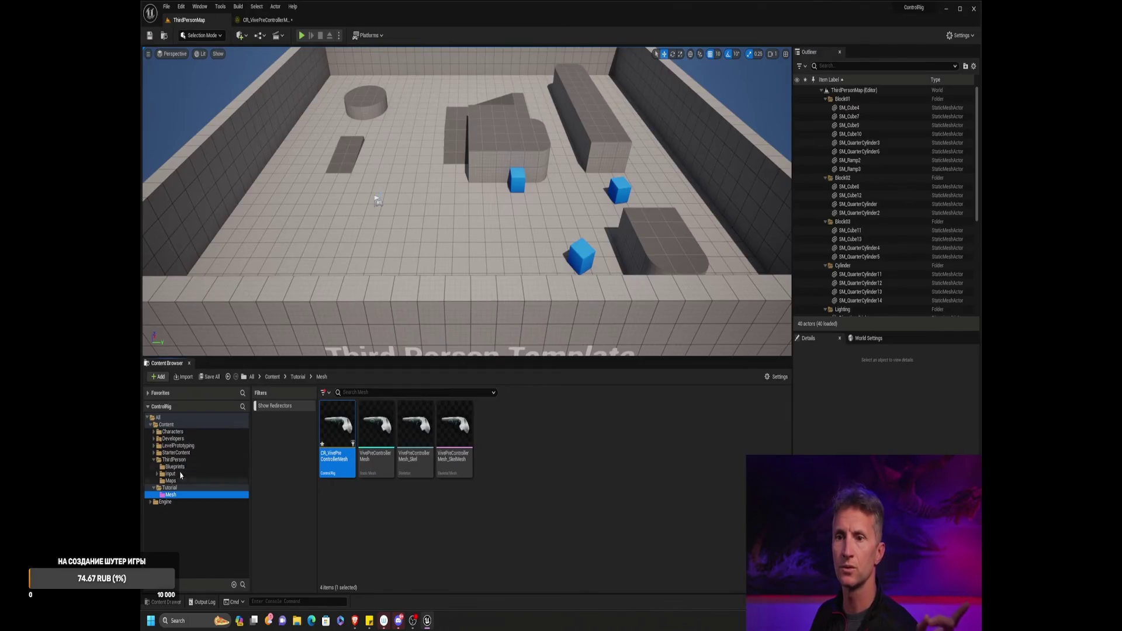
{"action": "left_click", "coordinate": [154, 432]}
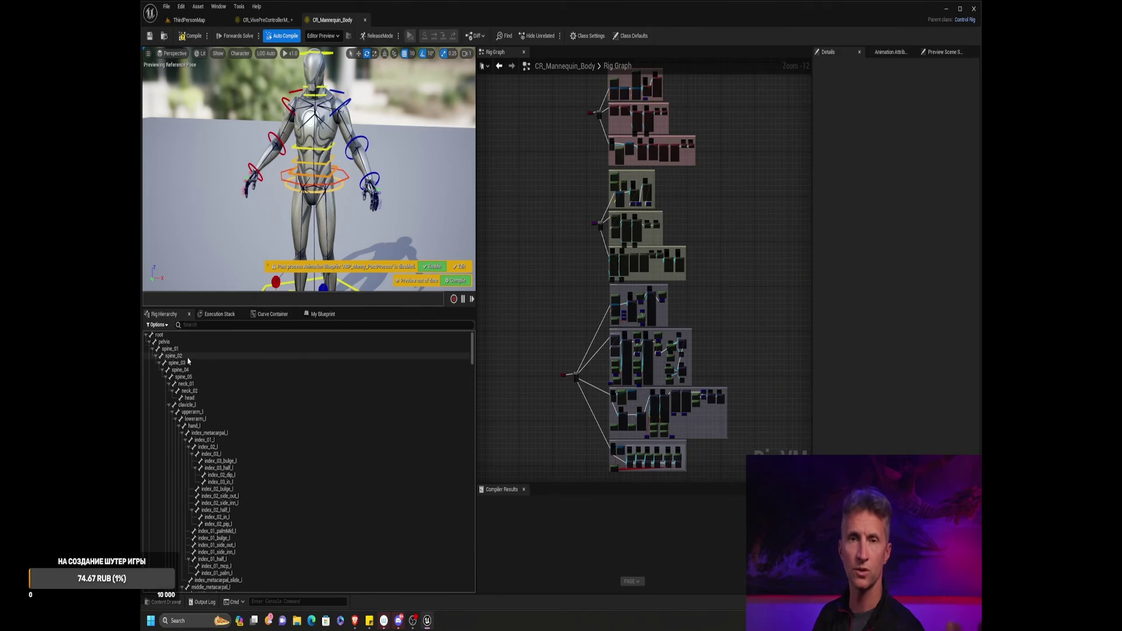
- Return to the CR_Mannequin_Body tab and zoom the Rig Graph onto Forwards Solve and Sequence
{"action": "left_click", "coordinate": [282, 19]}
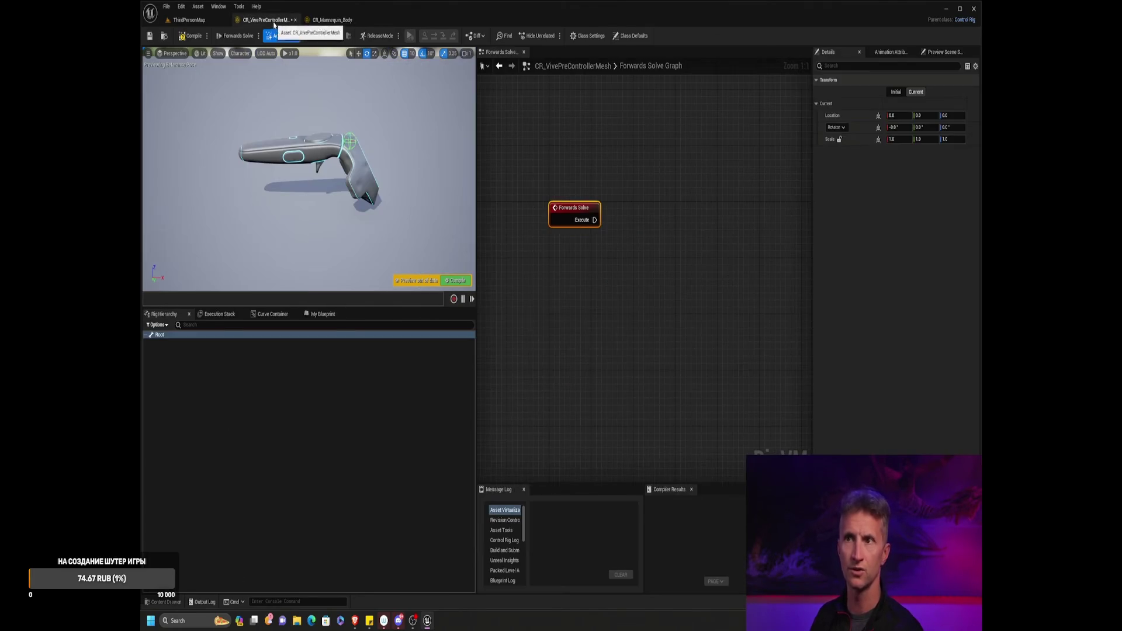
{"action": "left_click", "coordinate": [331, 21]}
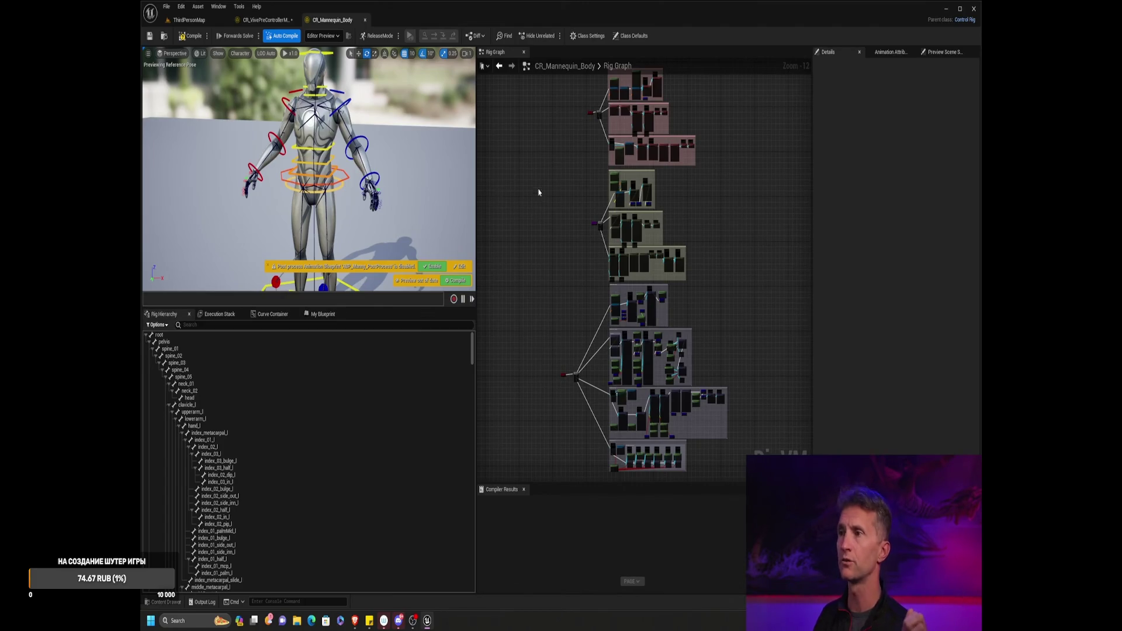
{"action": "scroll", "coordinate": [543, 199], "scroll_direction": "down", "scroll_amount": 4}
{"action": "scroll", "coordinate": [551, 213], "scroll_direction": "up", "scroll_amount": 4}
{"action": "mouse_move", "coordinate": [557, 222]}
{"action": "left_mouse_down"}
{"action": "mouse_move", "coordinate": [513, 227]}
{"action": "mouse_move", "coordinate": [535, 278]}
{"action": "left_mouse_up"}
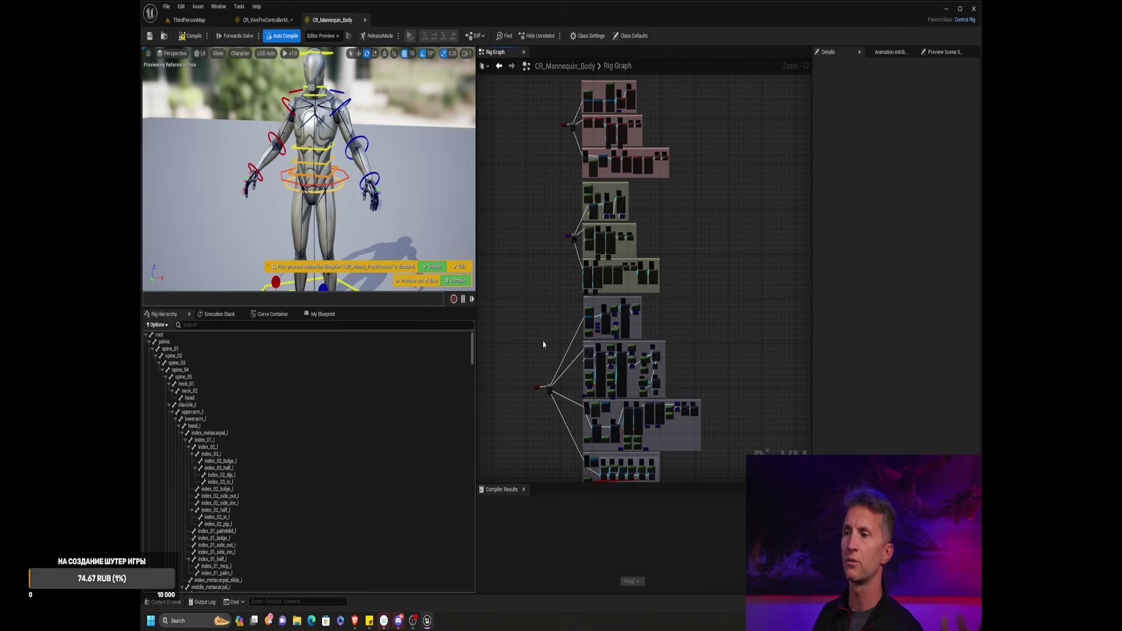
{"action": "left_click_drag", "start_coordinate": [543, 345], "coordinate": [560, 252]}
{"action": "scroll", "coordinate": [561, 253], "scroll_direction": "up", "scroll_amount": 9}
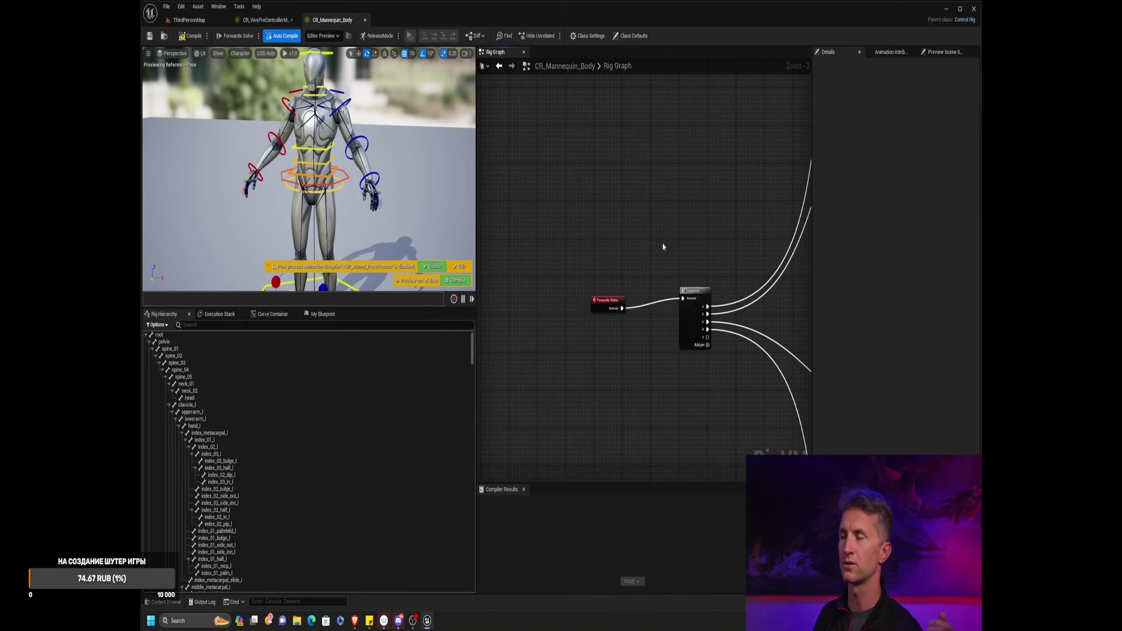
{"action": "scroll", "coordinate": [643, 234], "scroll_direction": "up", "scroll_amount": 3}
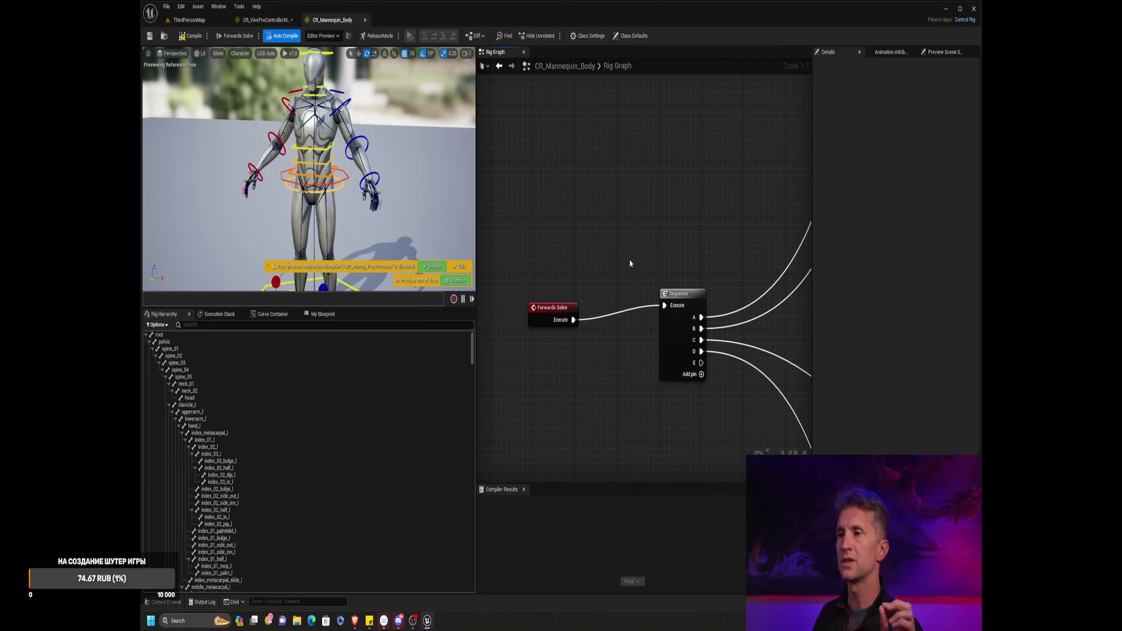
- Move the Forwards Solve node to straighten its wire, then select the left forearm FK control
{"action": "left_click", "coordinate": [564, 309]}
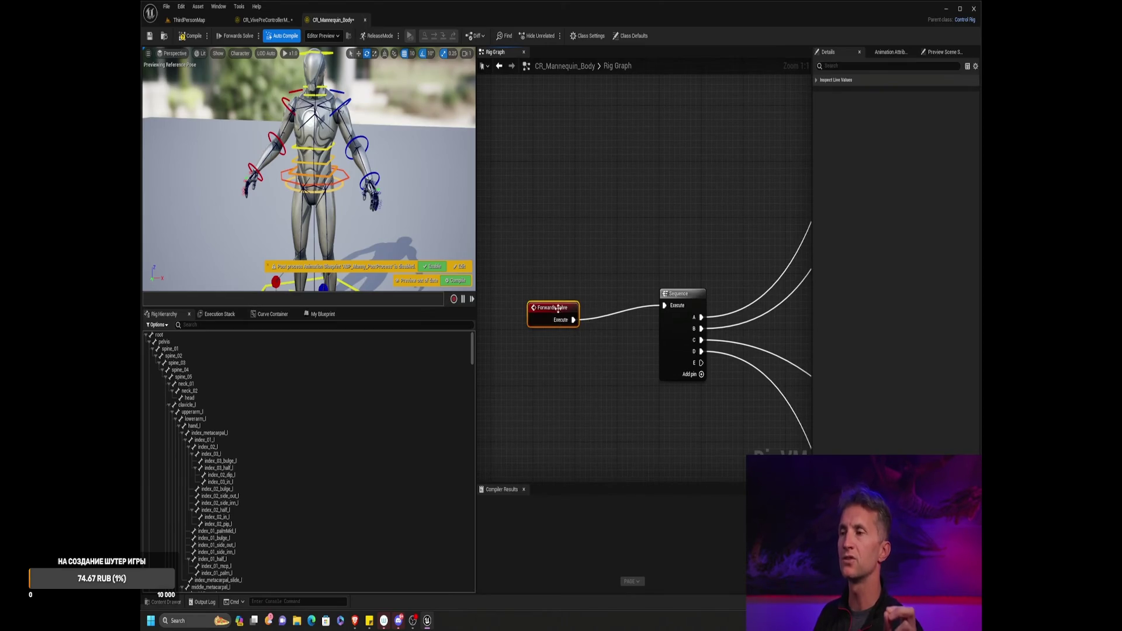
{"action": "left_click_drag", "start_coordinate": [558, 308], "coordinate": [568, 294]}
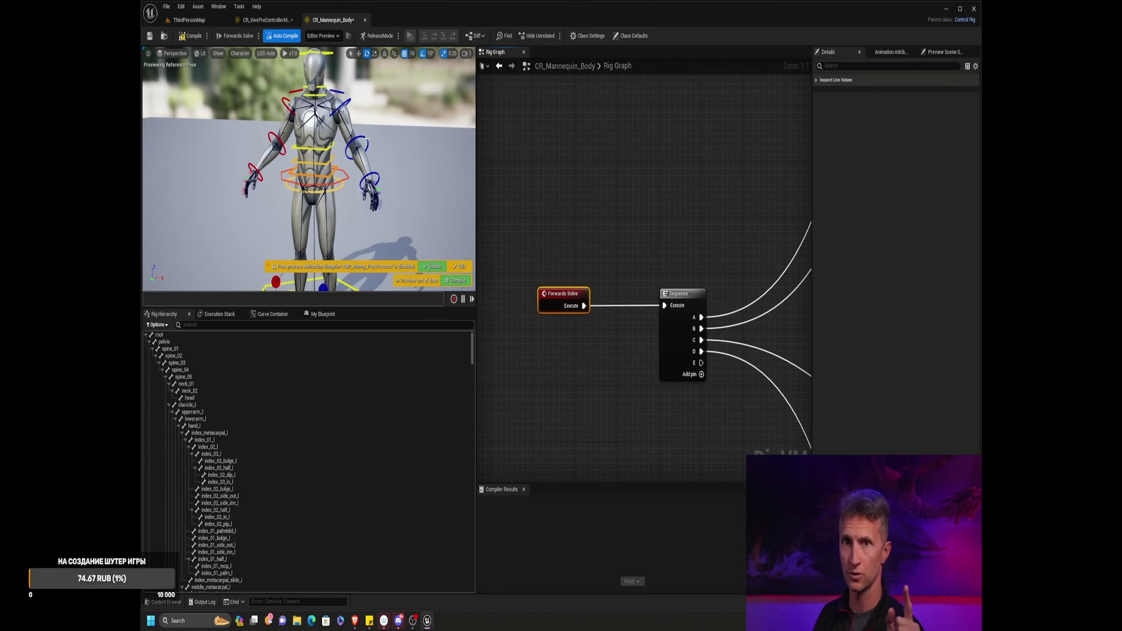
{"action": "left_click", "coordinate": [358, 146]}
- Bend the left forearm, then lower body_ctl about -29 units and sway it sideways
{"action": "left_click_drag", "start_coordinate": [368, 143], "coordinate": [355, 128]}
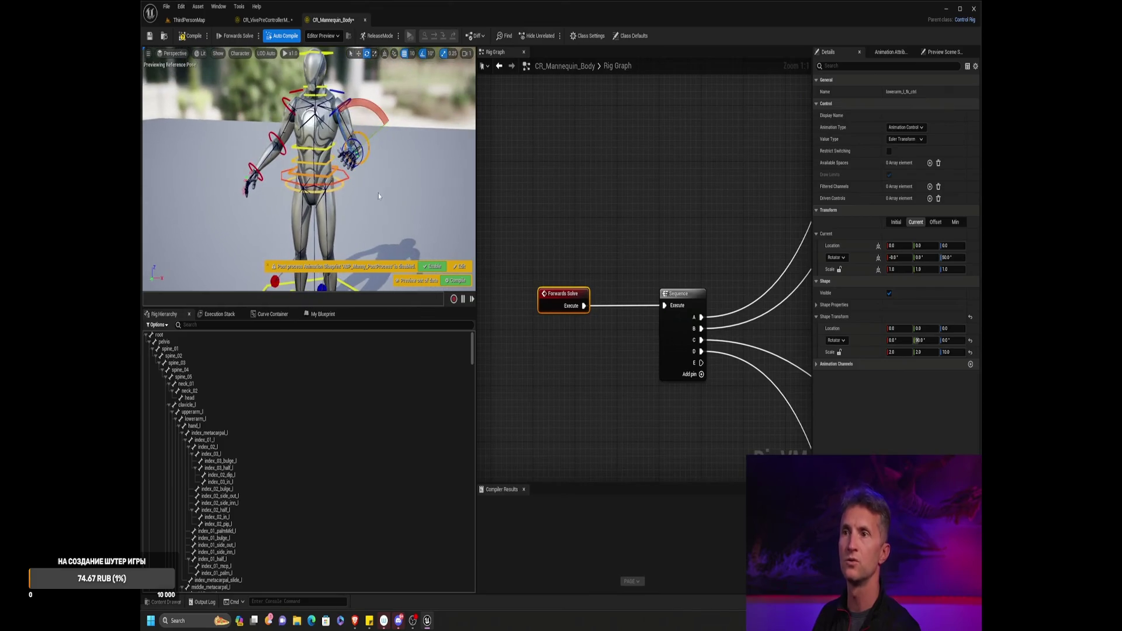
{"action": "left_click", "coordinate": [327, 187]}
{"action": "mouse_move", "coordinate": [350, 193]}
{"action": "left_mouse_down"}
{"action": "mouse_move", "coordinate": [378, 241]}
{"action": "mouse_move", "coordinate": [378, 274]}
{"action": "left_mouse_up"}
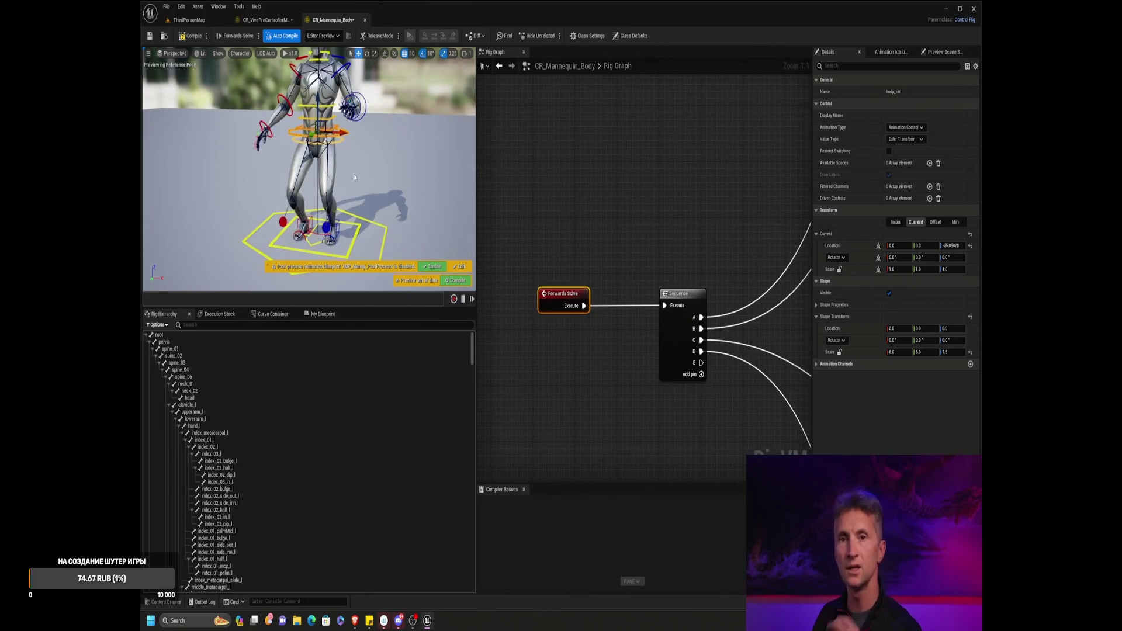
{"action": "mouse_move", "coordinate": [342, 132]}
{"action": "left_mouse_down"}
{"action": "mouse_move", "coordinate": [374, 129]}
{"action": "mouse_move", "coordinate": [327, 133]}
{"action": "mouse_move", "coordinate": [378, 171]}
{"action": "left_mouse_up"}
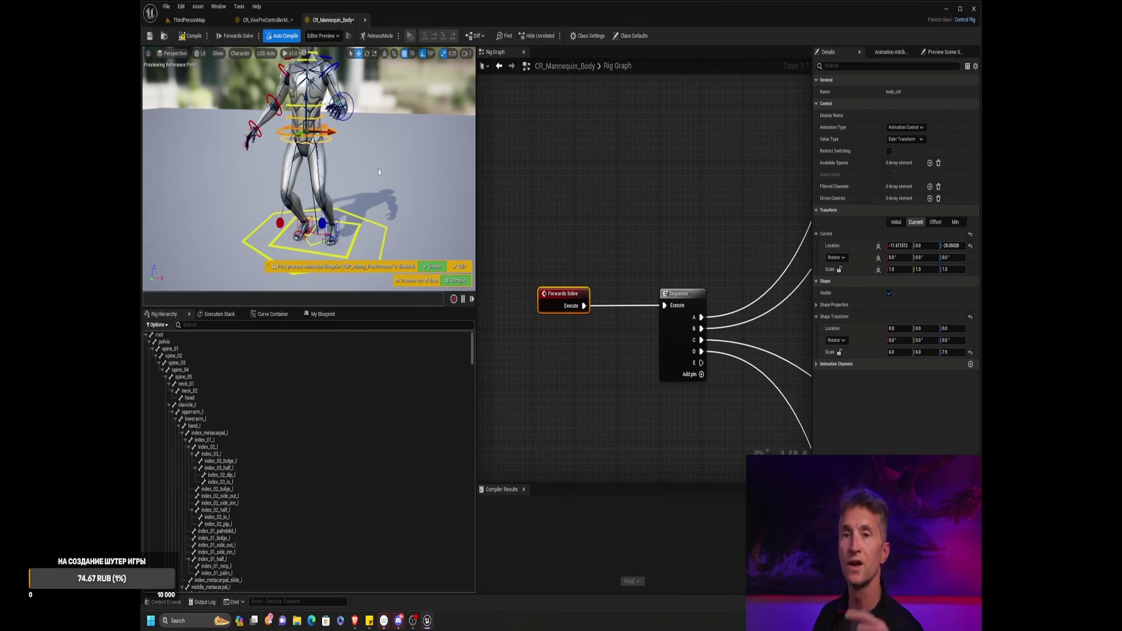
{"action": "scroll", "coordinate": [662, 235], "scroll_direction": "down", "scroll_amount": 1}
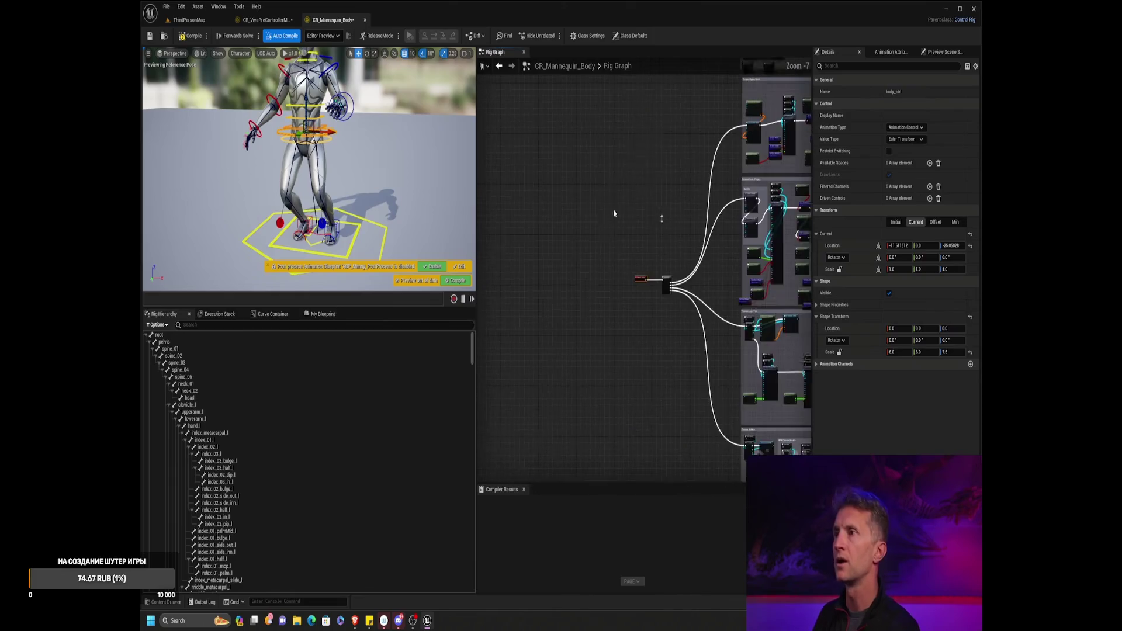
- Select the Construction Event feeding Setup Arms / Fingers, then scroll toward the Backwards Solve nodes
{"action": "scroll", "coordinate": [549, 283], "scroll_direction": "up", "scroll_amount": 1}
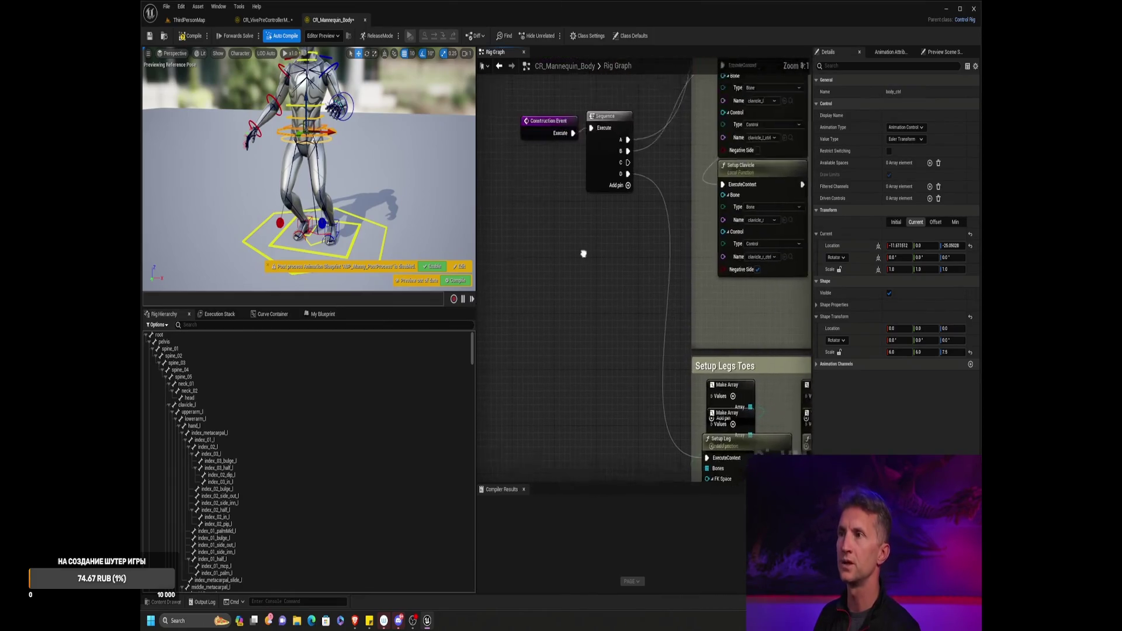
{"action": "left_click_drag", "start_coordinate": [568, 152], "coordinate": [569, 254]}
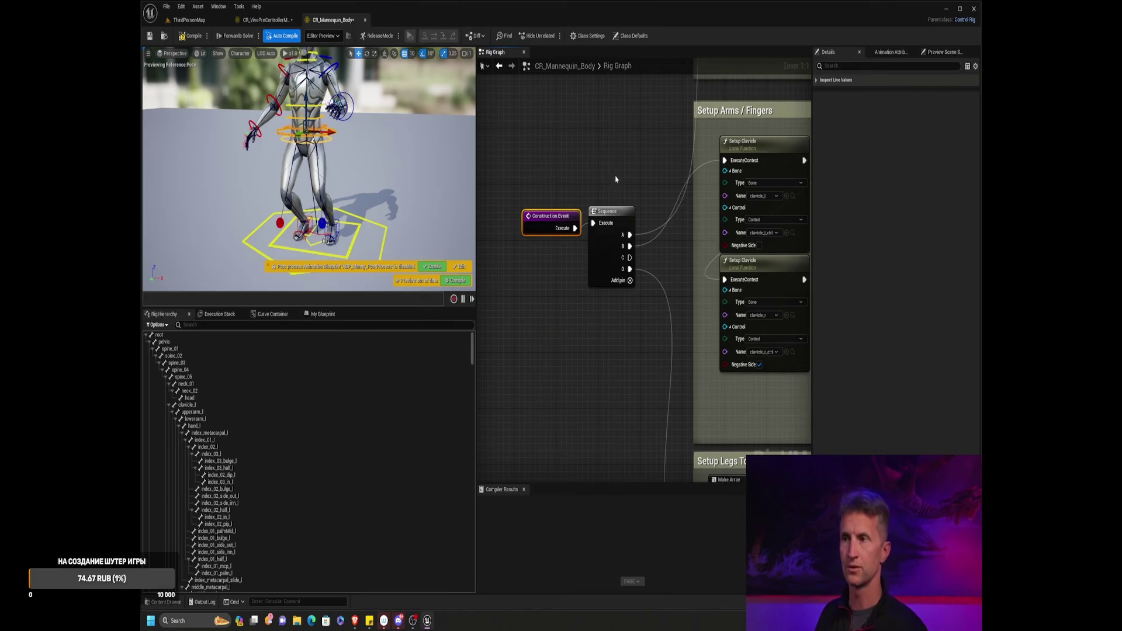
{"action": "scroll", "coordinate": [607, 158], "scroll_direction": "down", "scroll_amount": 5}
{"action": "scroll", "coordinate": [579, 287], "scroll_direction": "up", "scroll_amount": 5}
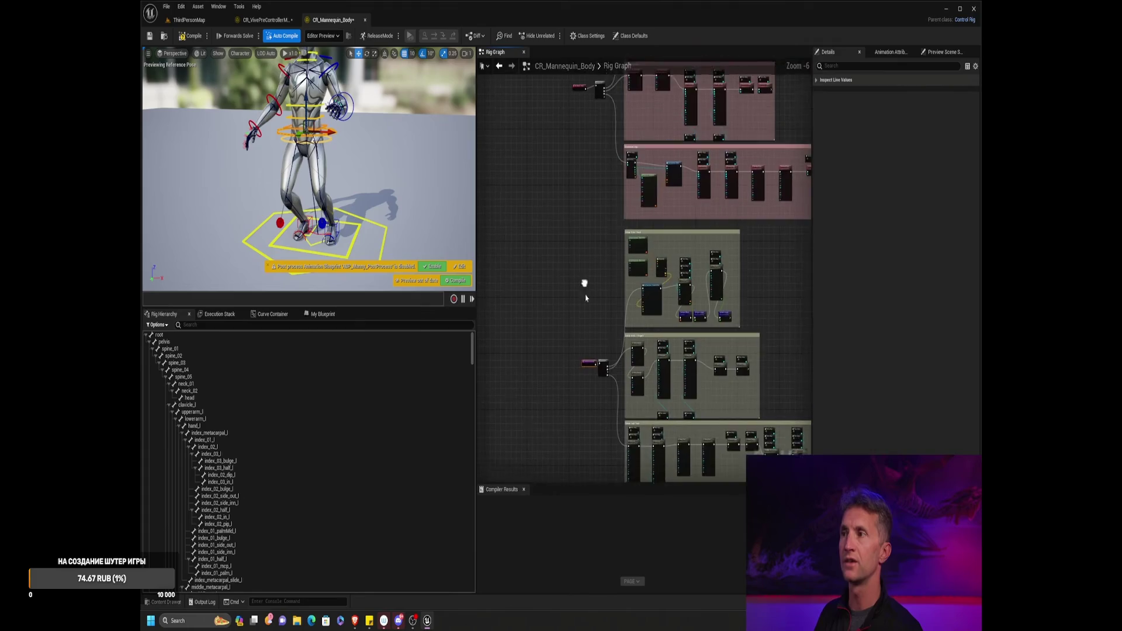
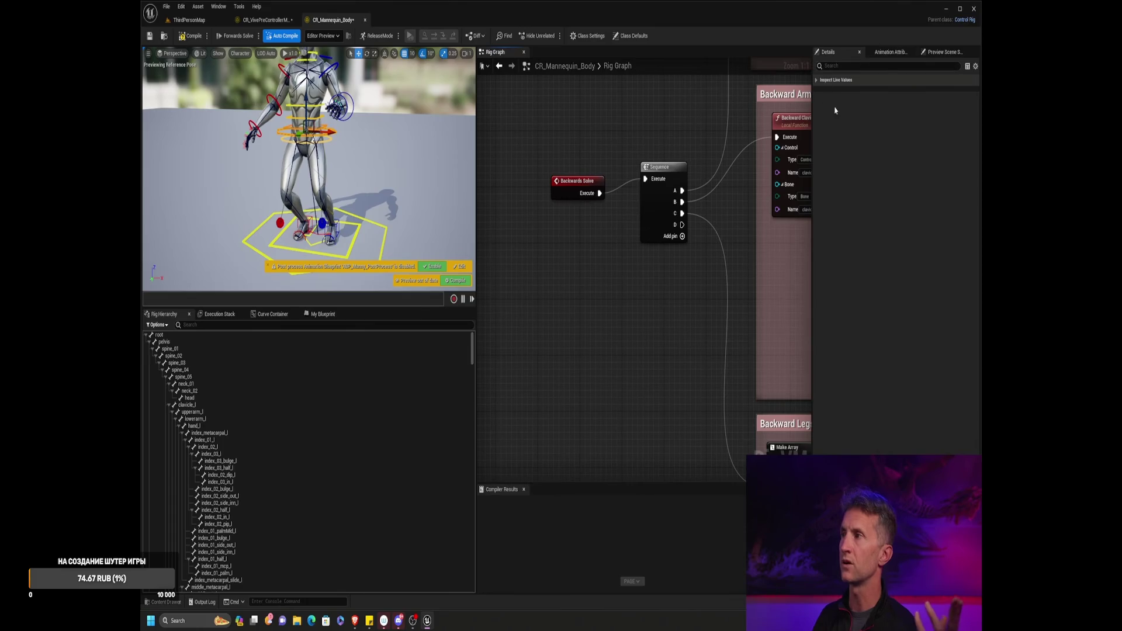
- Follow the tutorial as it moves from CR_Mannequin_Body to the Root-only CR_VivePreControllerMesh rig
{"action": "scroll", "coordinate": [587, 211], "scroll_direction": "down", "scroll_amount": 7}
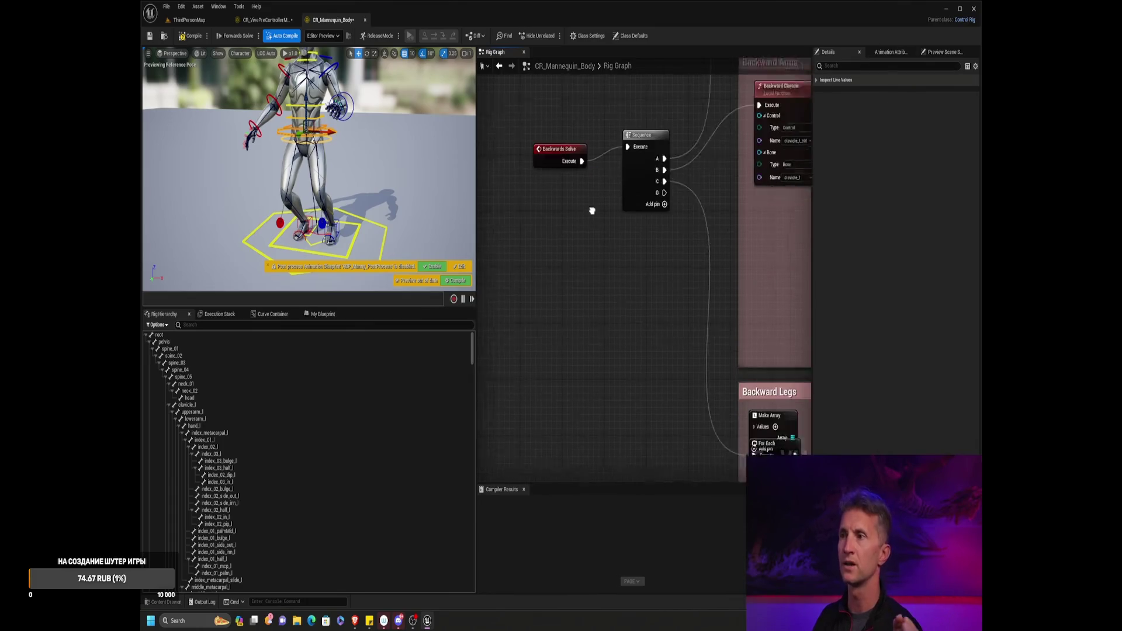
{"action": "scroll", "coordinate": [587, 234], "scroll_direction": "down", "scroll_amount": 2}
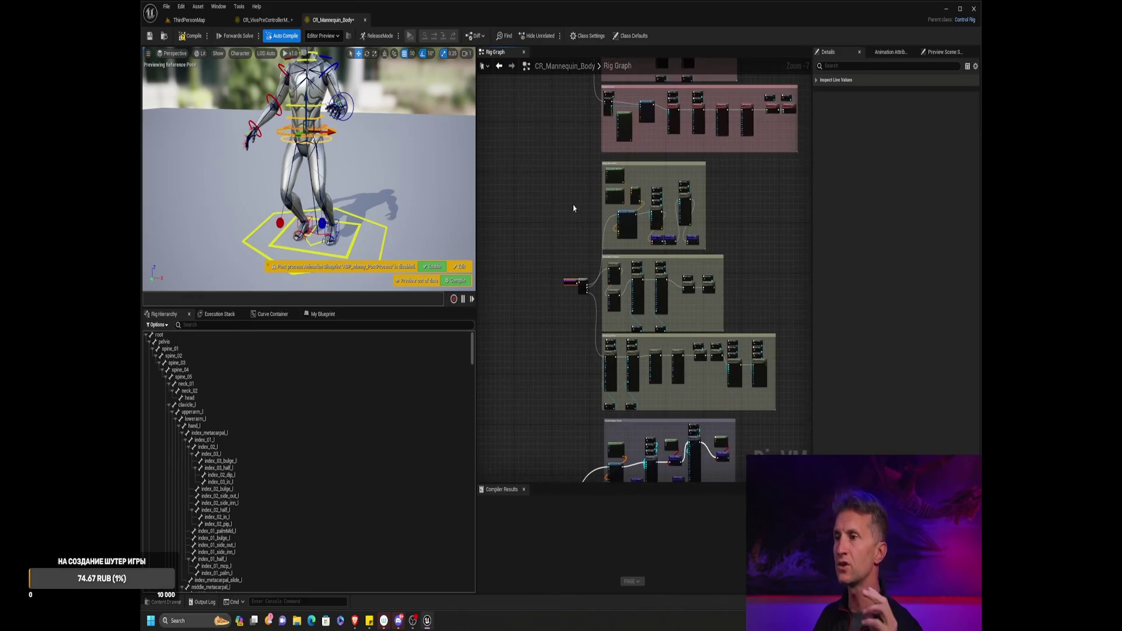
{"action": "left_click", "coordinate": [260, 20]}
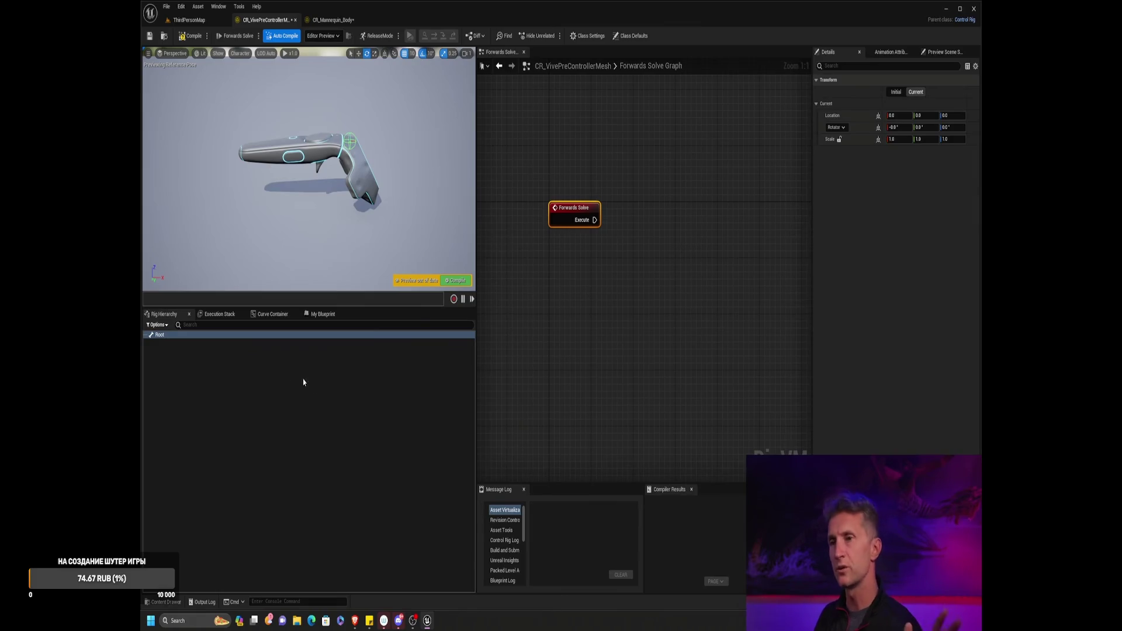
- Watch the presenter add a Root_ctrl control under Root with Add Controls For Selected
{"action": "left_click", "coordinate": [268, 378]}
{"action": "right_click", "coordinate": [233, 375]}
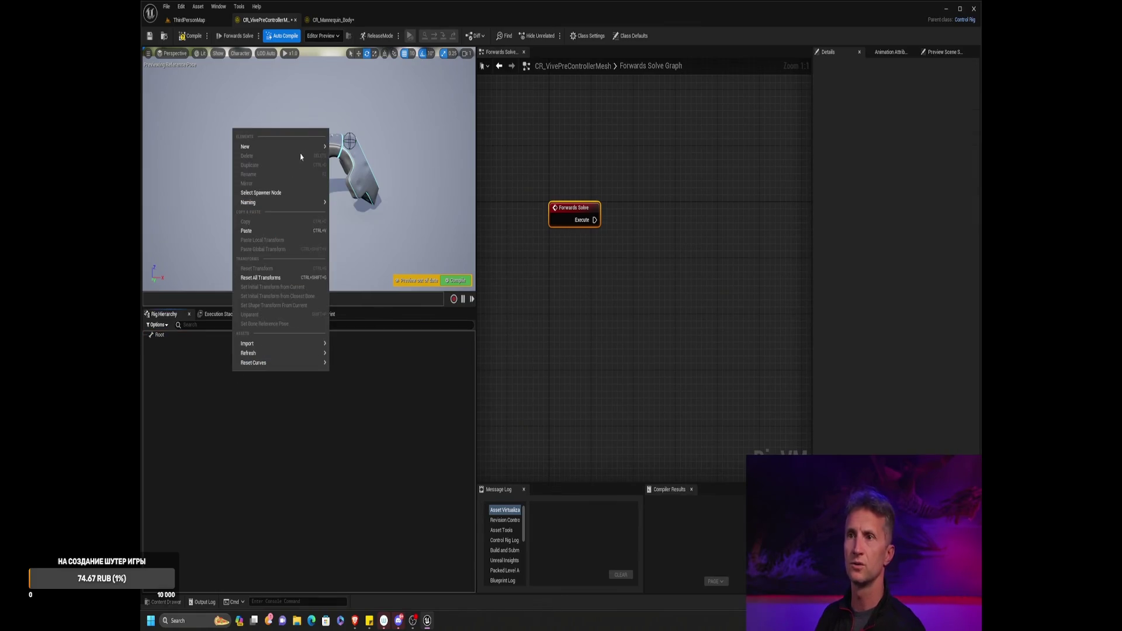
{"action": "left_click", "coordinate": [447, 286]}
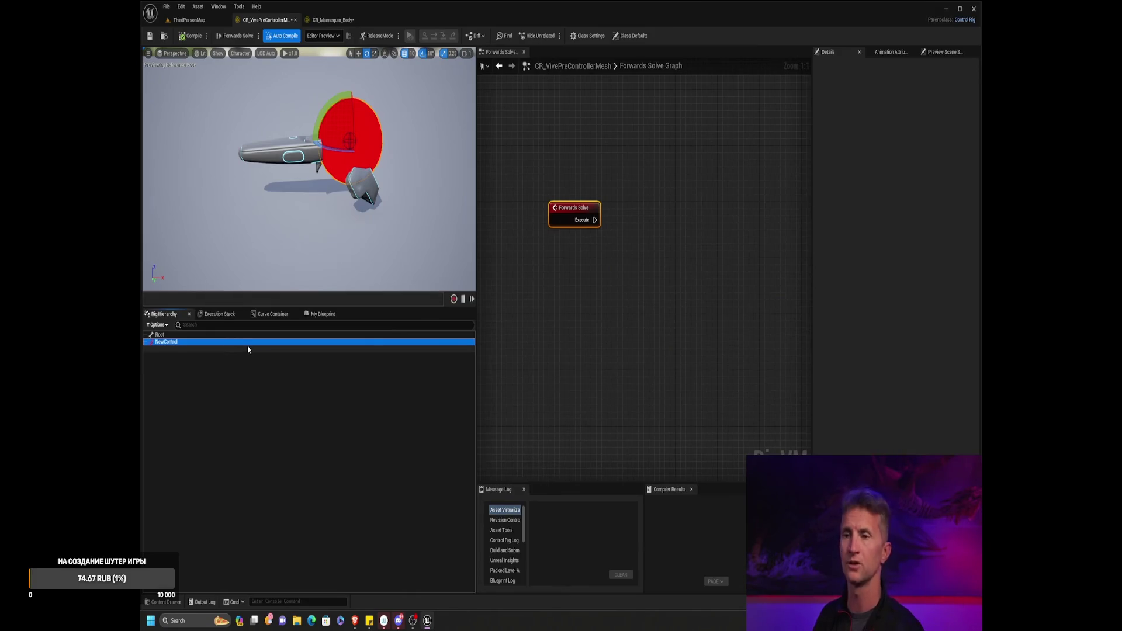
{"action": "left_click", "coordinate": [187, 344]}
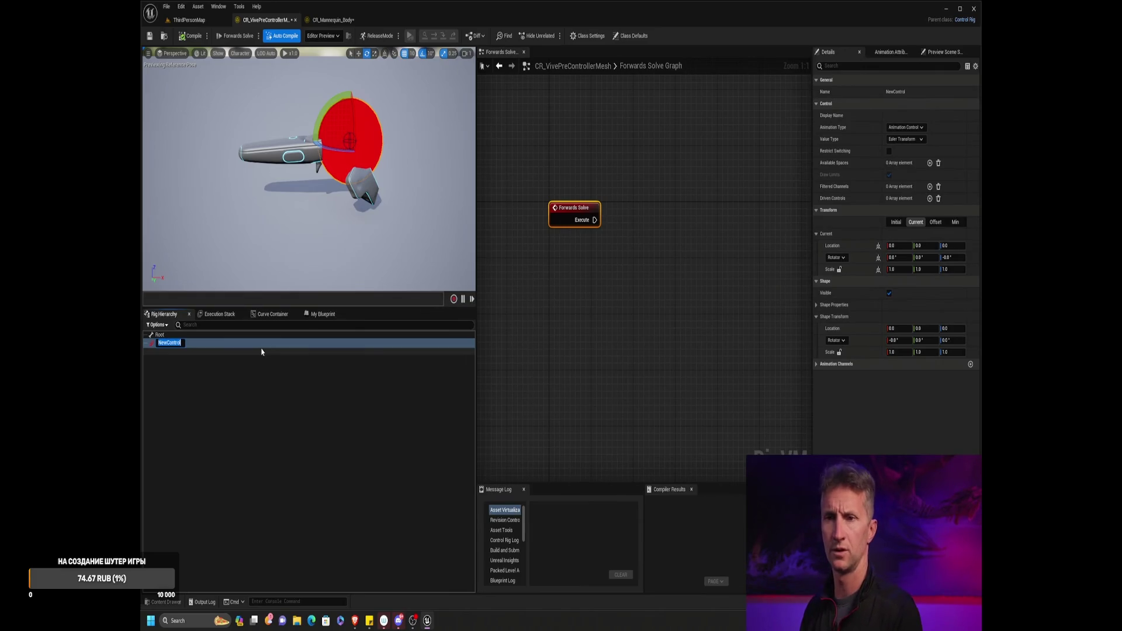
{"action": "key", "text": "ctrl+z"}
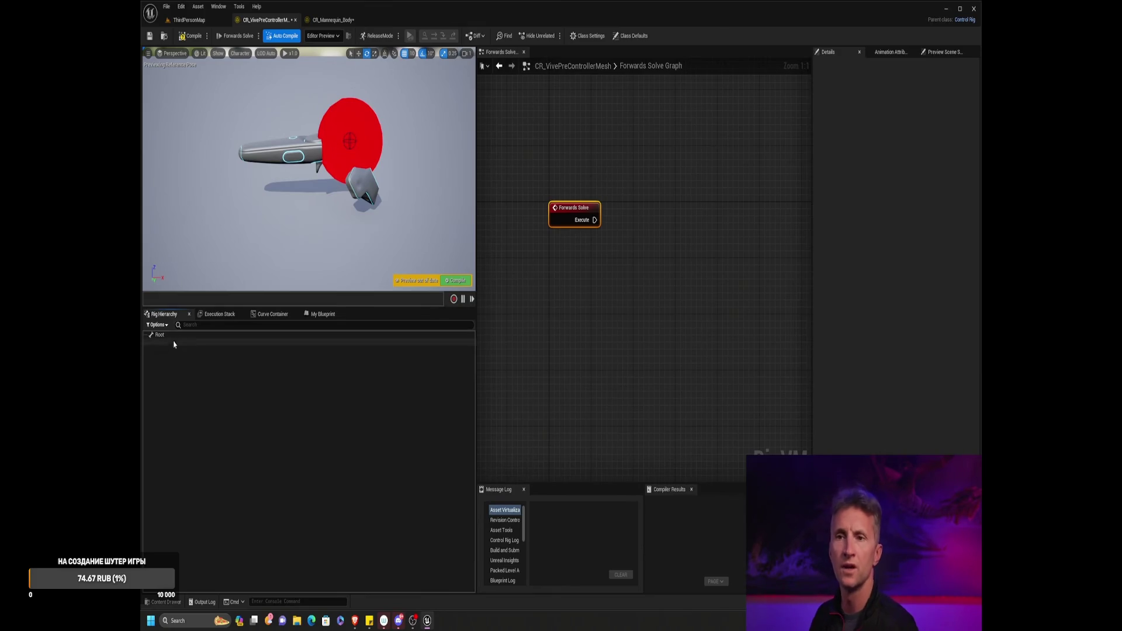
{"action": "left_click", "coordinate": [197, 337]}
{"action": "right_click", "coordinate": [191, 337]}
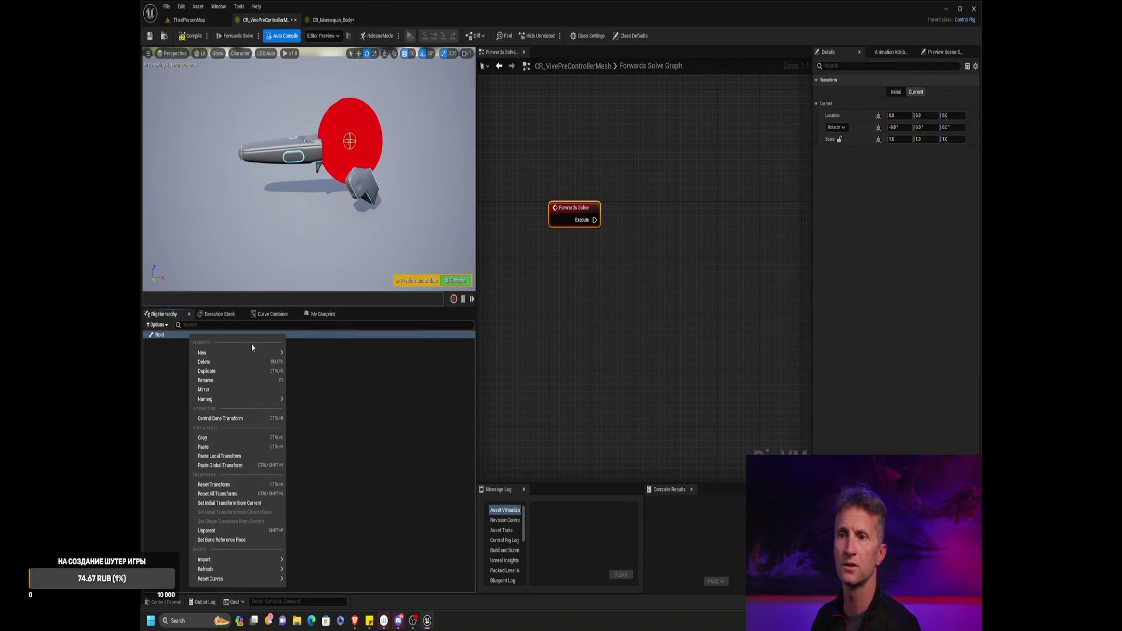
{"action": "mouse_move", "coordinate": [255, 353]}
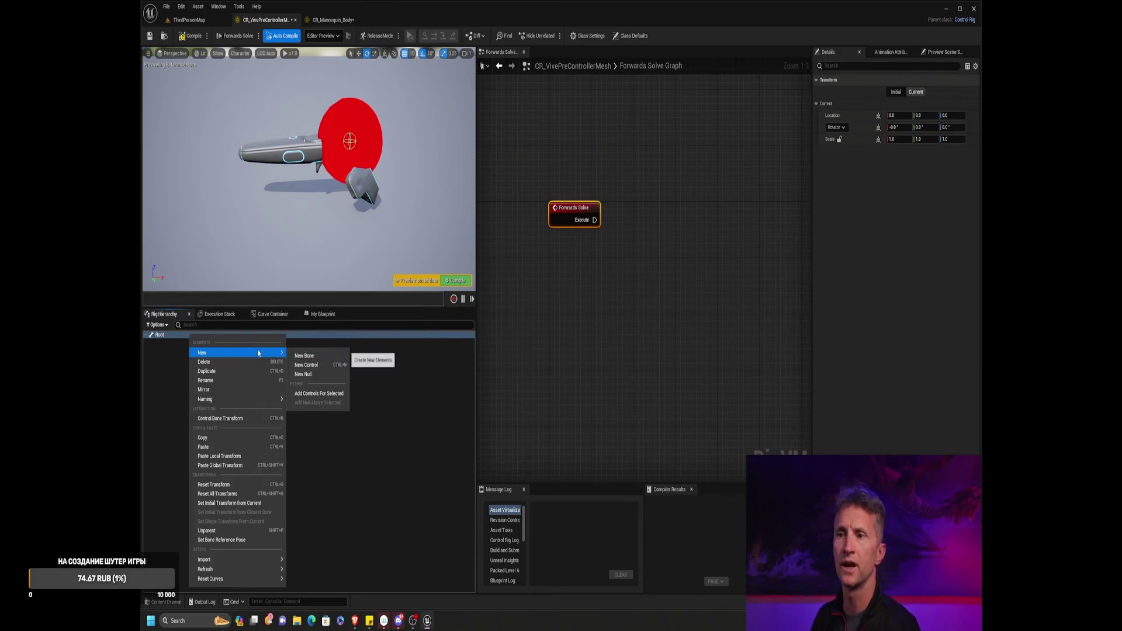
{"action": "left_click", "coordinate": [341, 395]}
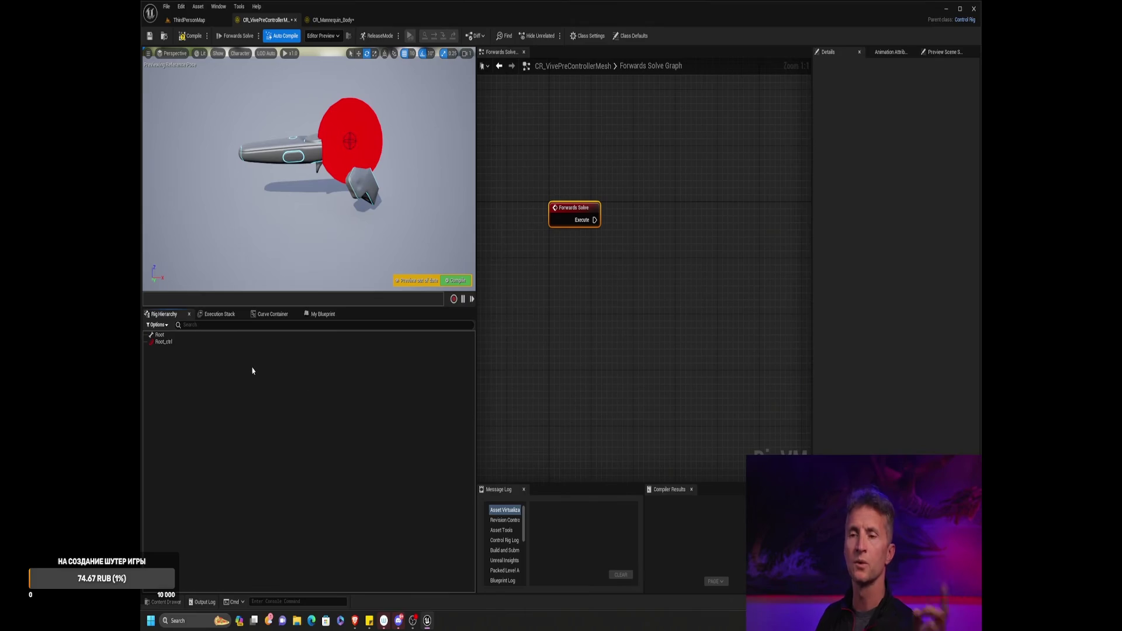
{"action": "left_click", "coordinate": [179, 343]}
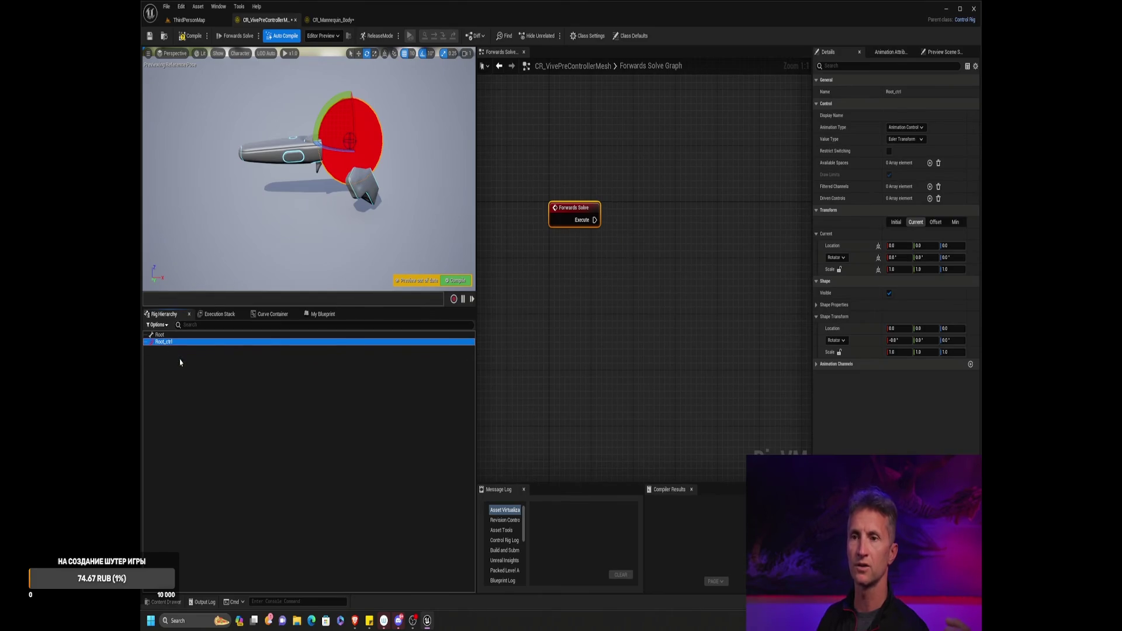
- Watch the presenter add a new control and rename it Layout_ctrl
{"action": "right_click", "coordinate": [180, 363]}
{"action": "key", "text": "Escape"}
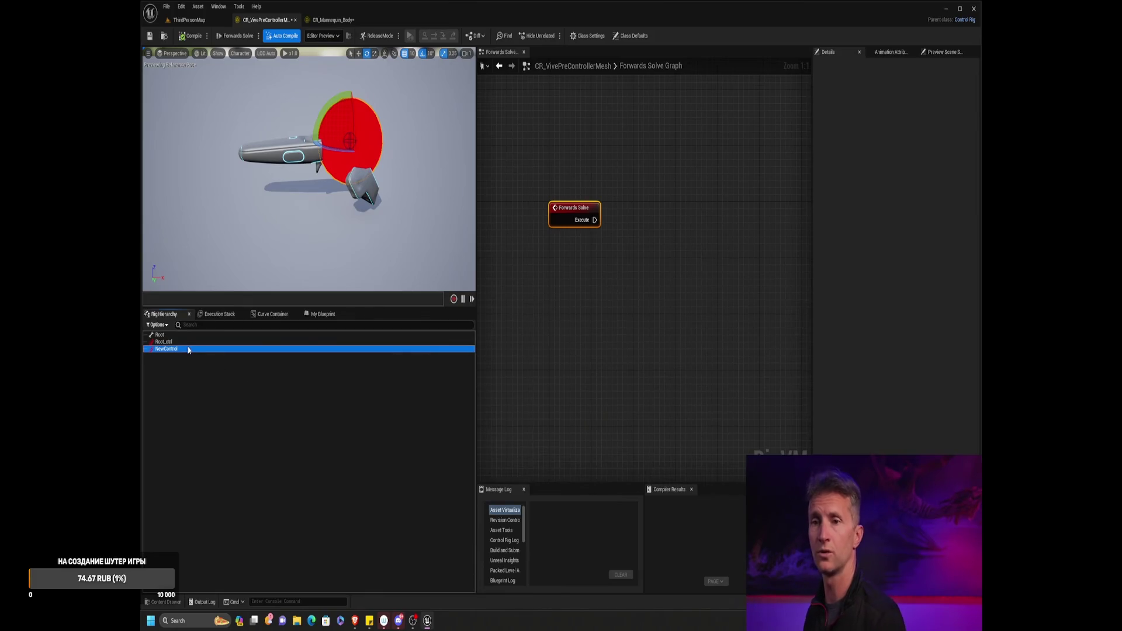
{"action": "double_click", "coordinate": [188, 349]}
{"action": "type", "text": "Layout_"}
{"action": "key", "text": "Return"}
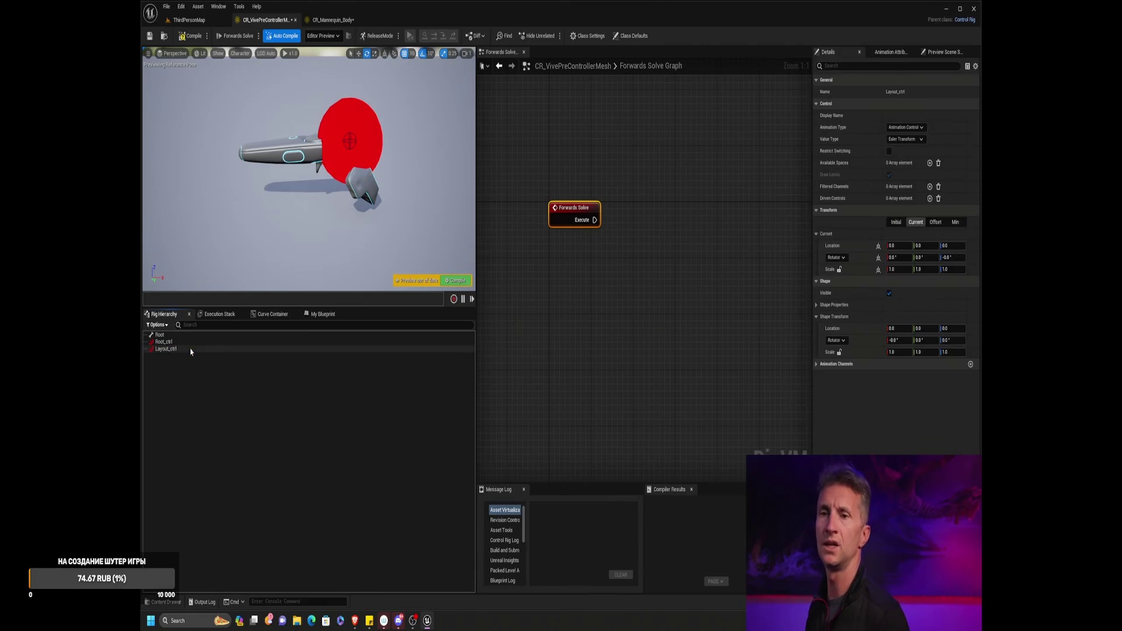
{"action": "left_click", "coordinate": [169, 341]}
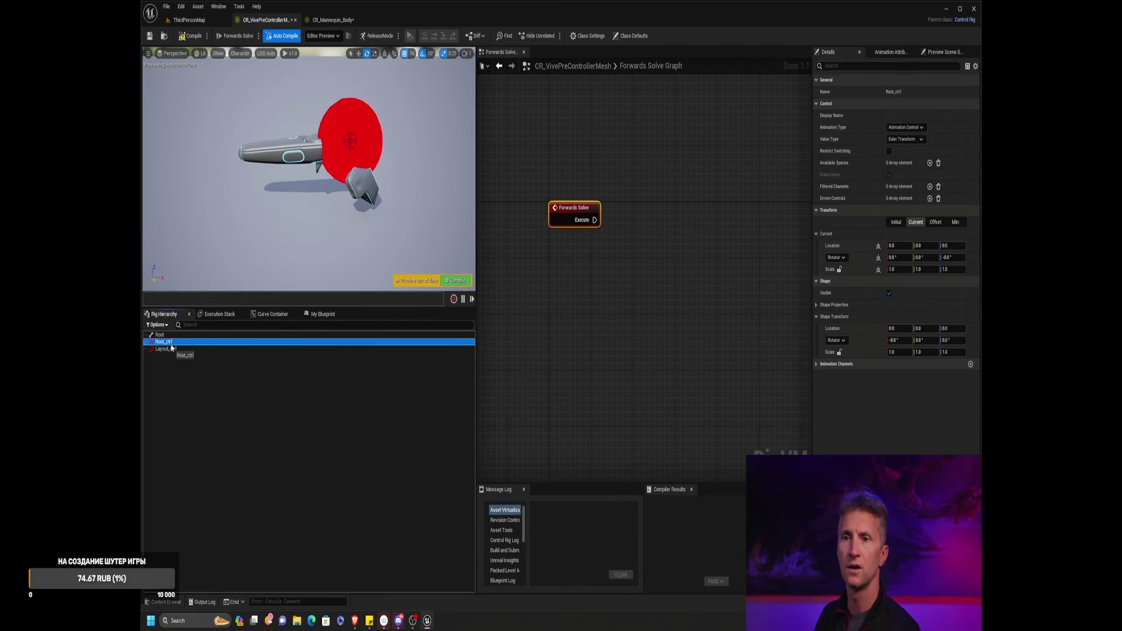
{"action": "left_click", "coordinate": [186, 349]}
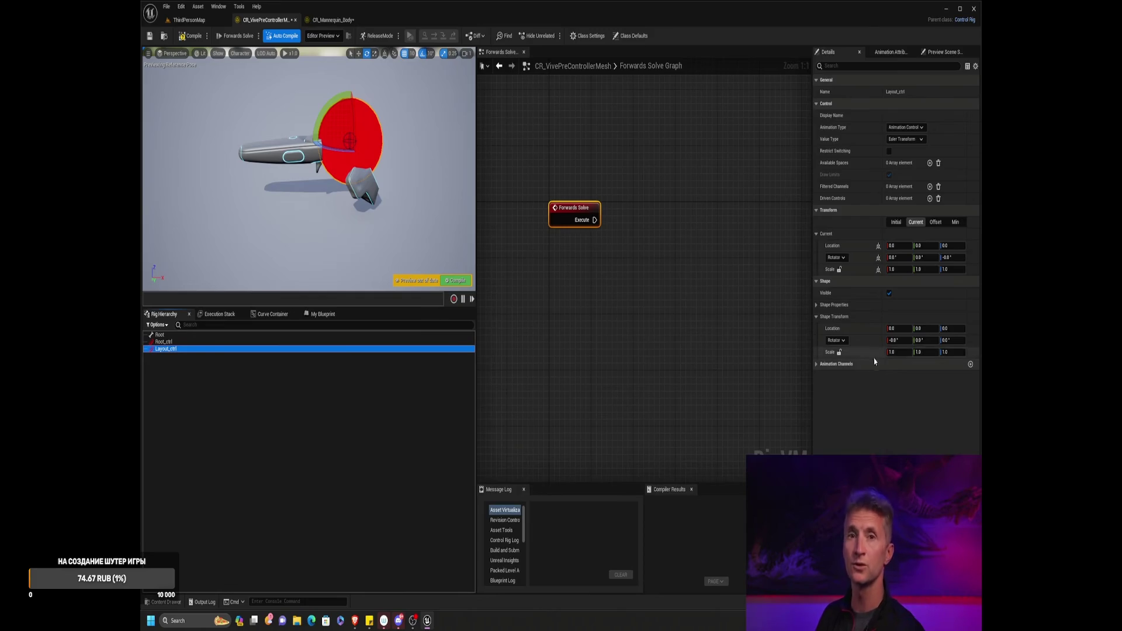
- Follow the tutorial as it restyles Layout_ctrl's shape and scales it to 3
{"action": "left_click", "coordinate": [835, 304]}
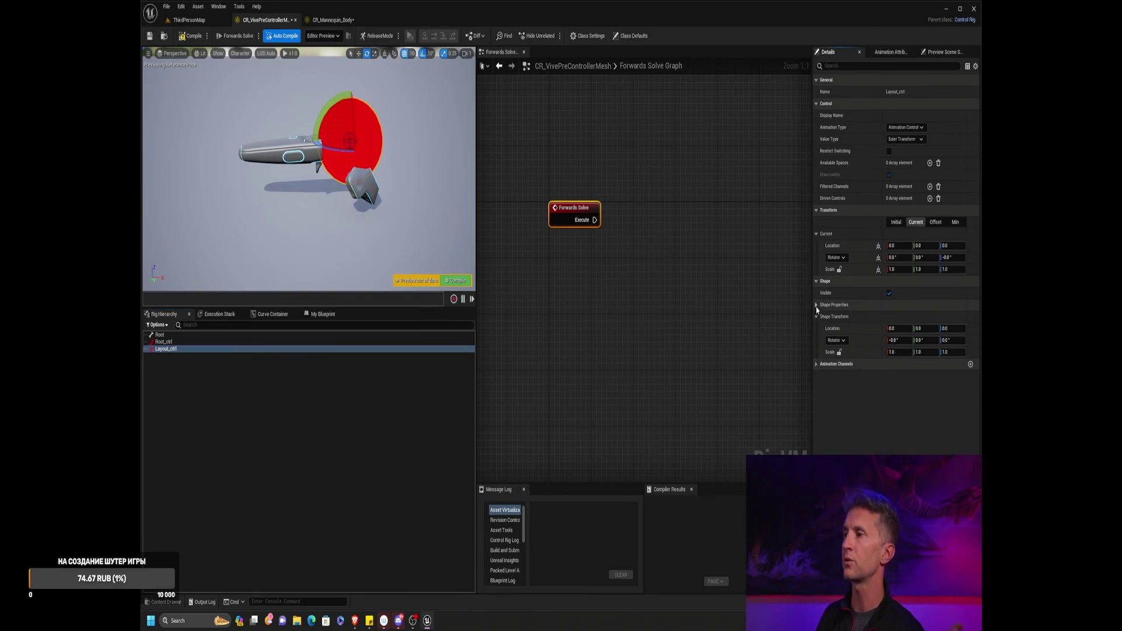
{"action": "left_click", "coordinate": [924, 317]}
{"action": "scroll", "coordinate": [933, 379], "scroll_direction": "down", "scroll_amount": 5}
{"action": "left_click_drag", "start_coordinate": [933, 392], "coordinate": [933, 355]}
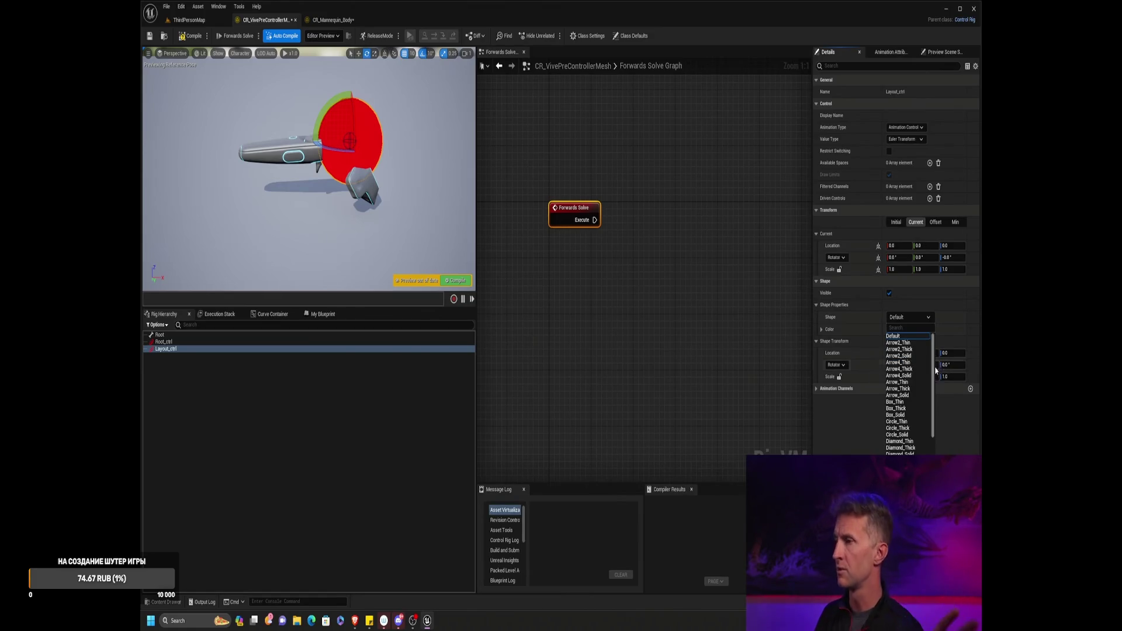
{"action": "left_click", "coordinate": [919, 422]}
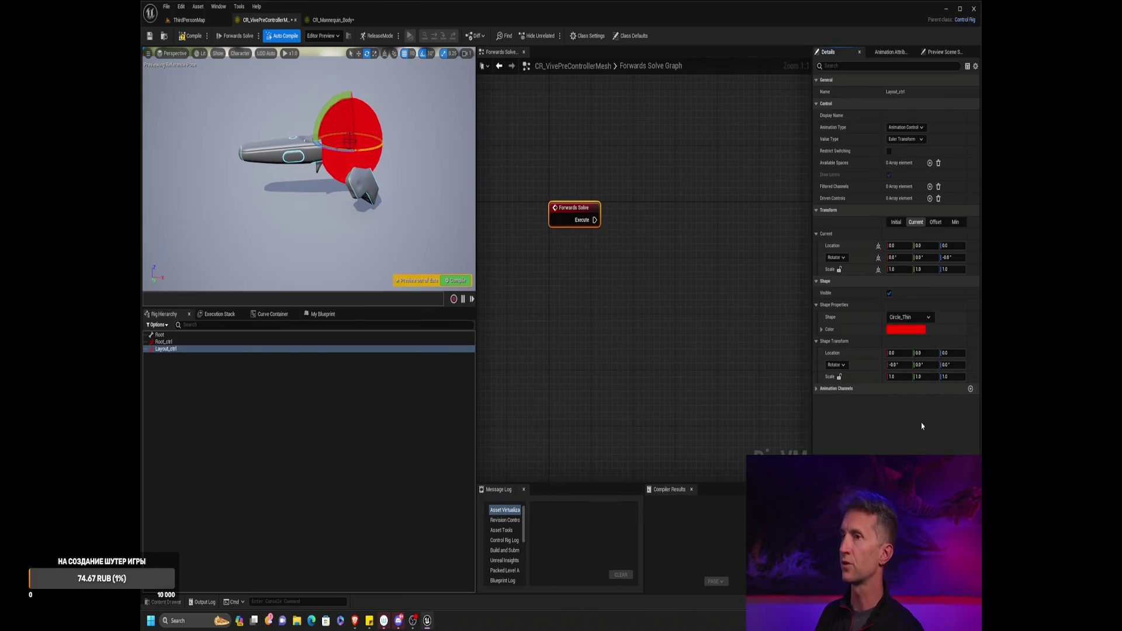
{"action": "left_click", "coordinate": [917, 317]}
{"action": "scroll", "coordinate": [932, 375], "scroll_direction": "down", "scroll_amount": 2}
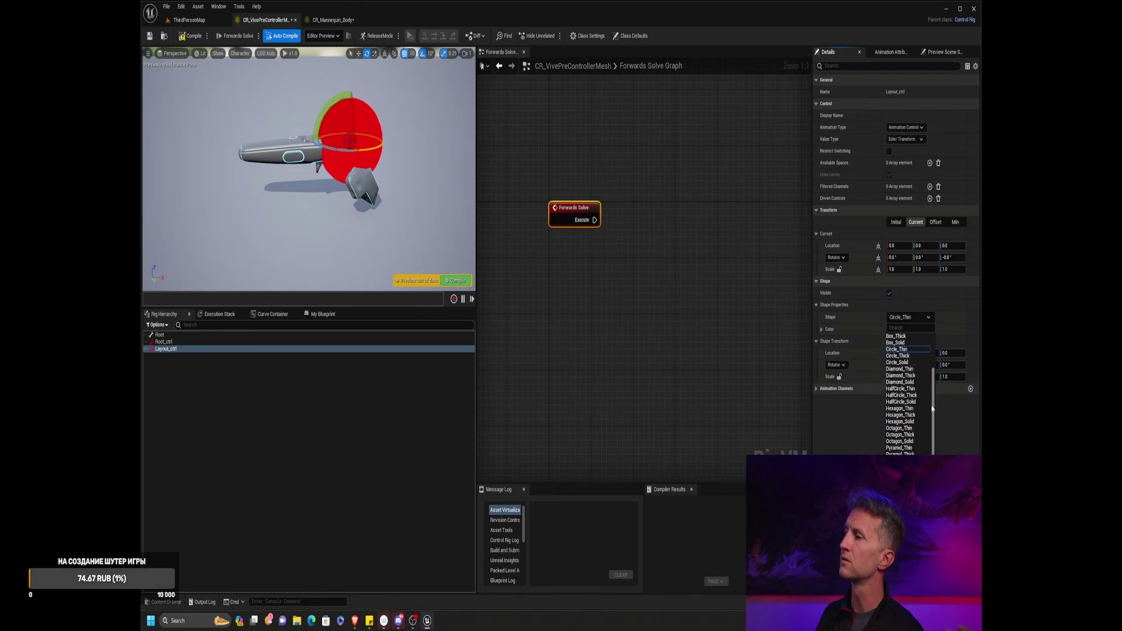
{"action": "left_click", "coordinate": [915, 402]}
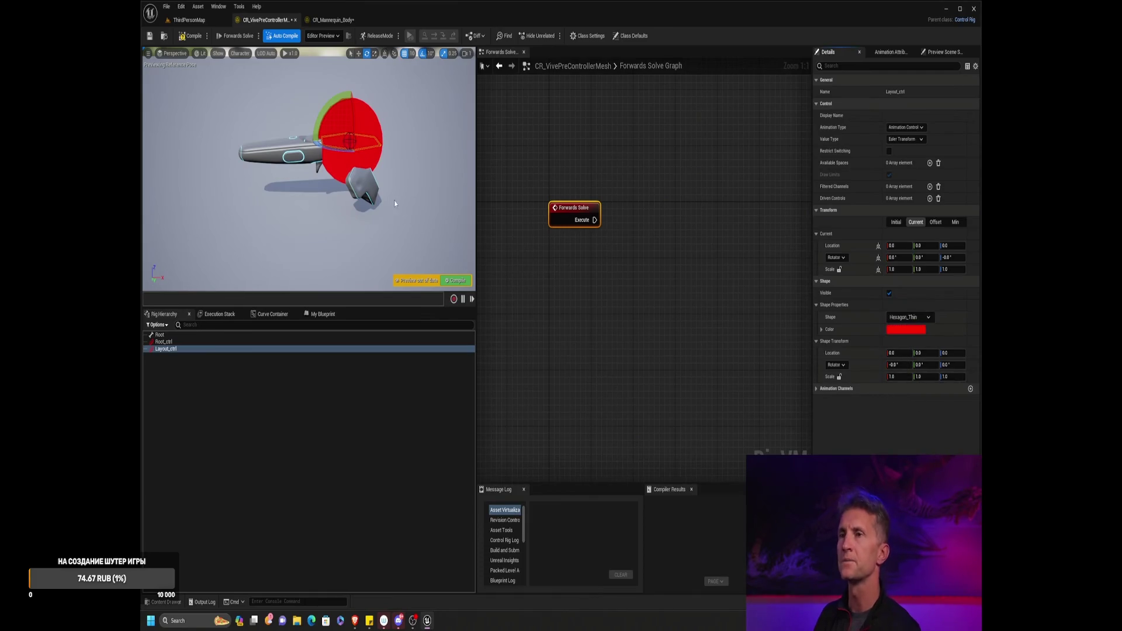
{"action": "left_click_drag", "start_coordinate": [395, 204], "coordinate": [379, 202]}
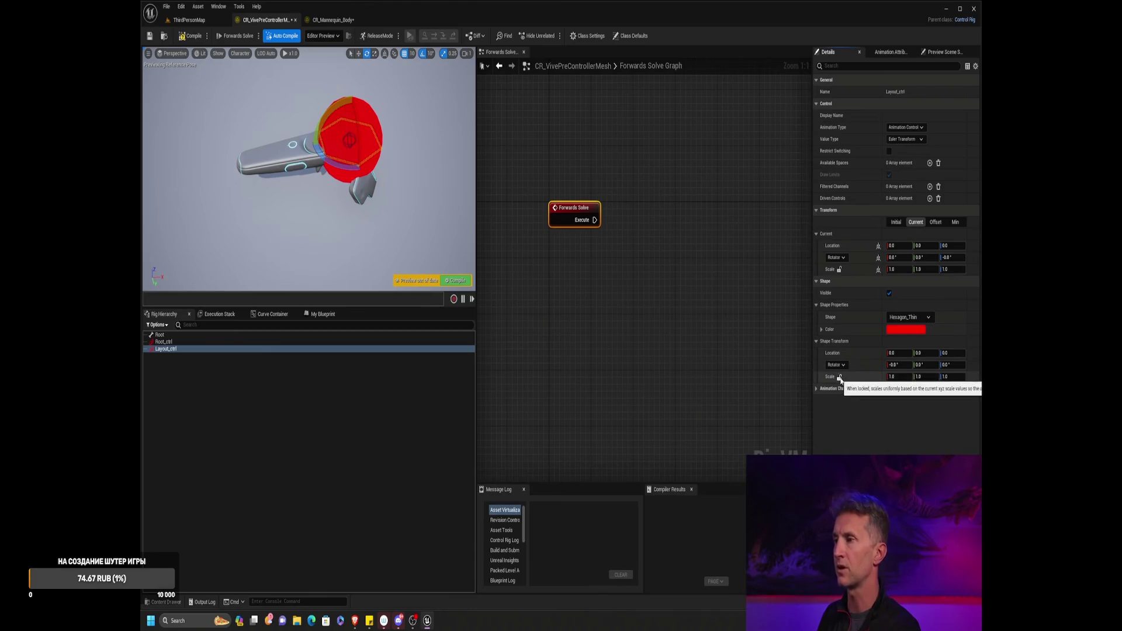
{"action": "type", "text": "3"}
{"action": "key", "text": "Return"}
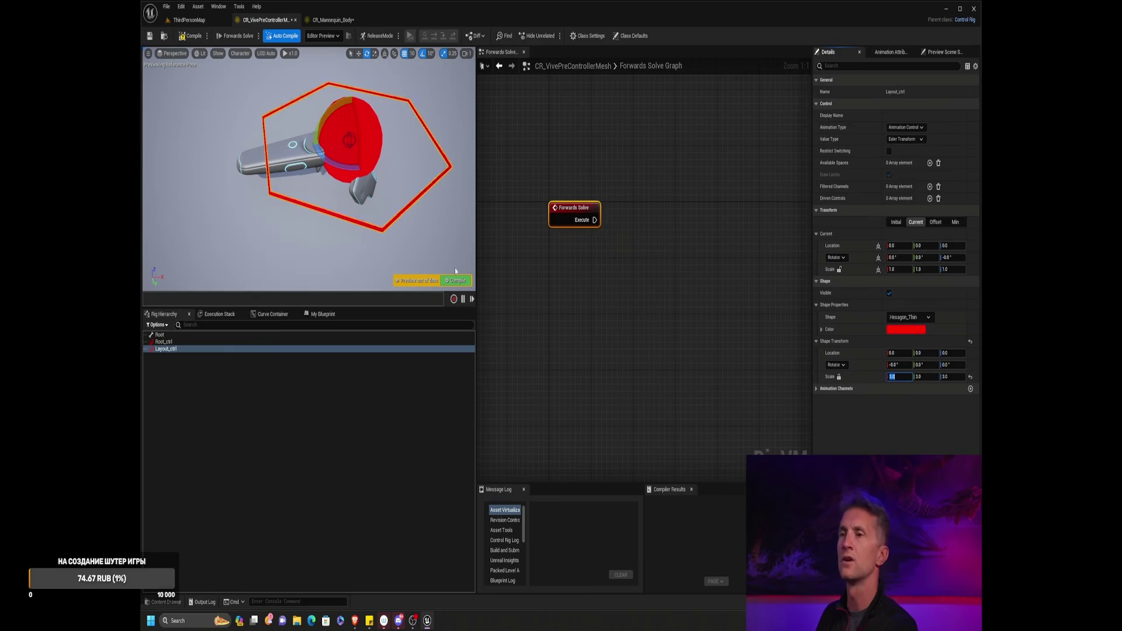
- After it becomes a yellow hexagon and CR_Mannequin_Body returns, pause and exit fullscreen
{"action": "mouse_move", "coordinate": [431, 146]}
{"action": "left_mouse_down"}
{"action": "mouse_move", "coordinate": [409, 170]}
{"action": "mouse_move", "coordinate": [404, 116]}
{"action": "mouse_move", "coordinate": [421, 152]}
{"action": "mouse_move", "coordinate": [431, 146]}
{"action": "left_mouse_up"}
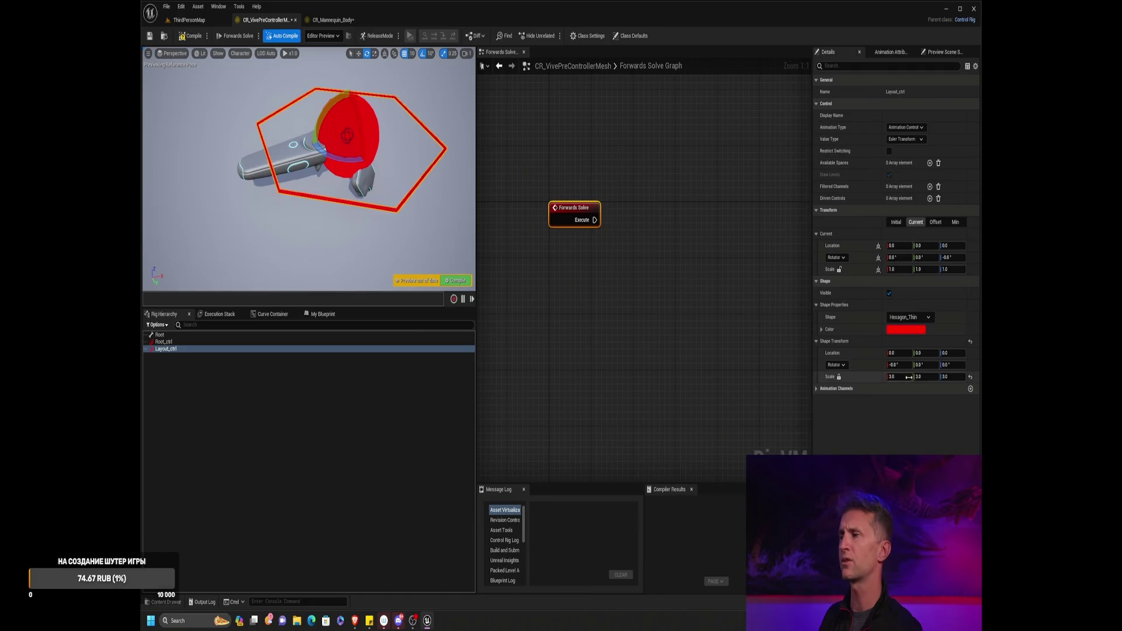
{"action": "left_click_drag", "start_coordinate": [915, 377], "coordinate": [910, 377]}
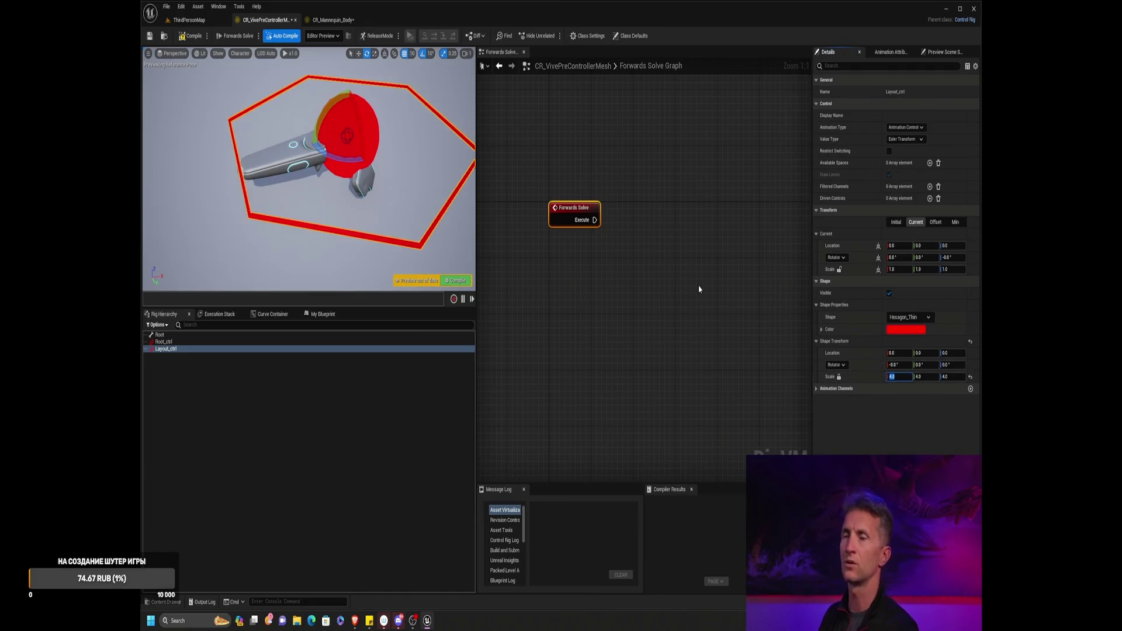
{"action": "left_click_drag", "start_coordinate": [415, 210], "coordinate": [403, 174]}
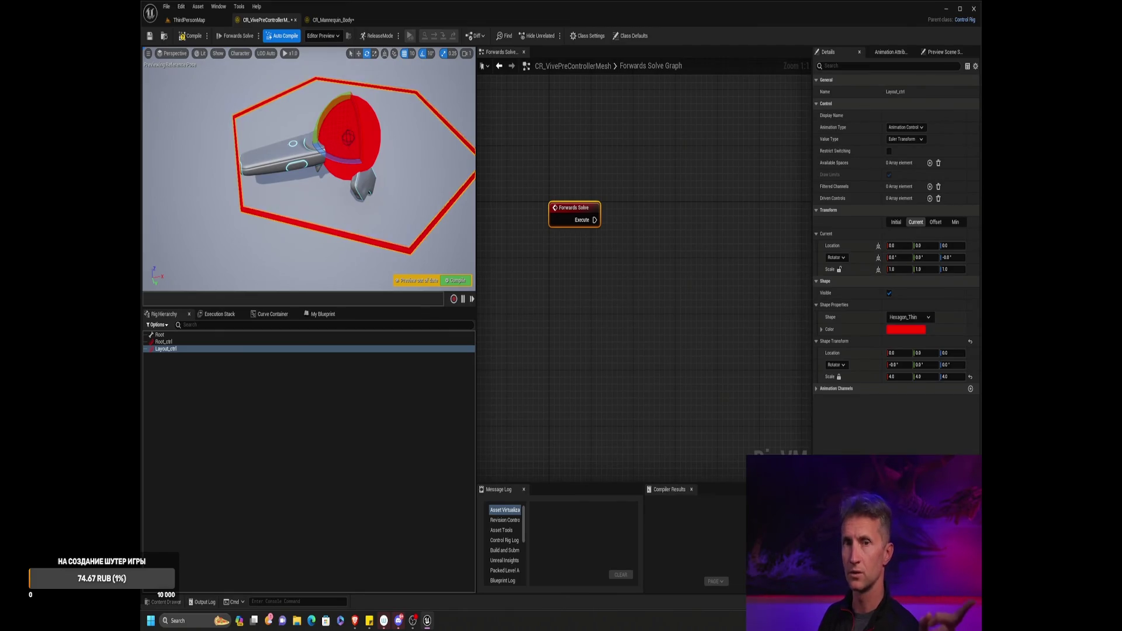
{"action": "left_click", "coordinate": [903, 331]}
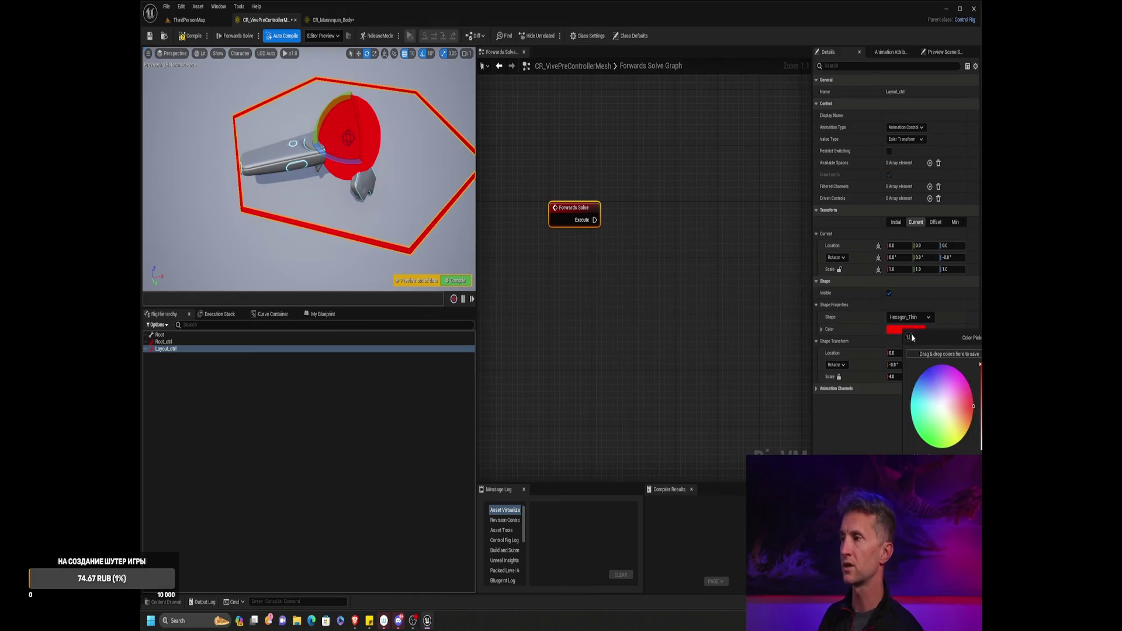
{"action": "left_click", "coordinate": [959, 412]}
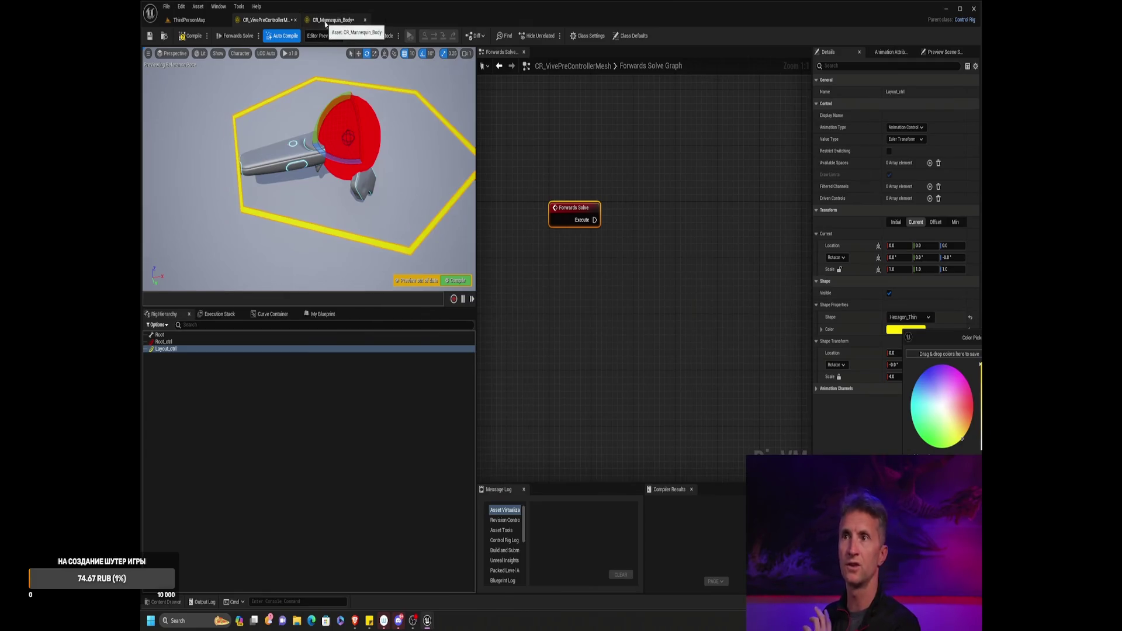
{"action": "left_click", "coordinate": [345, 20]}
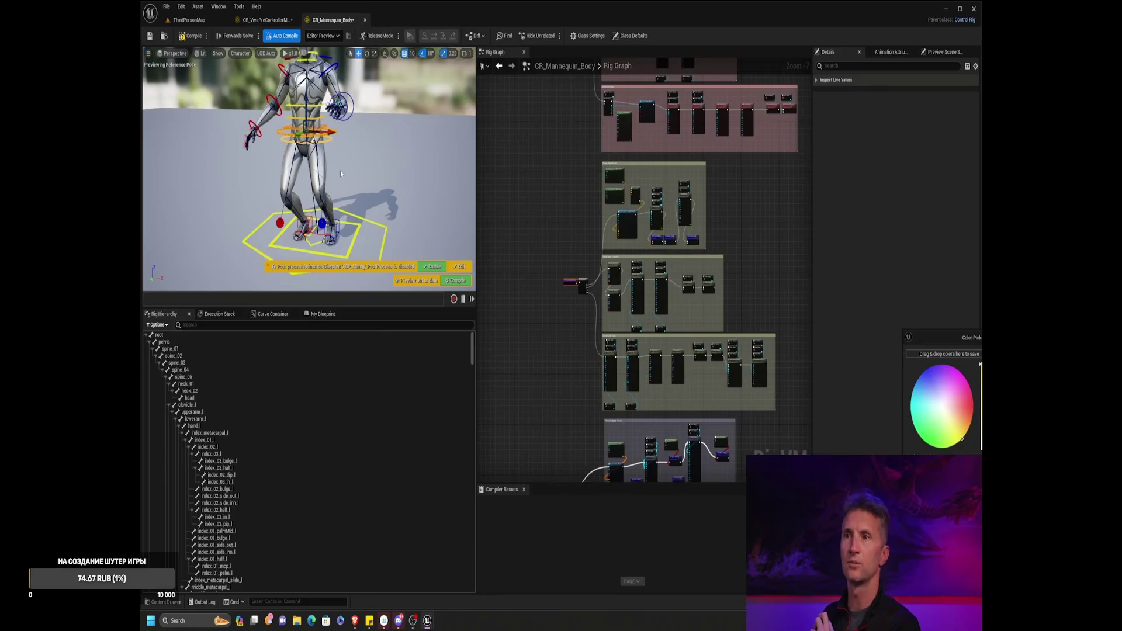
{"action": "left_click", "coordinate": [801, 236]}
{"action": "key", "text": "Escape"}
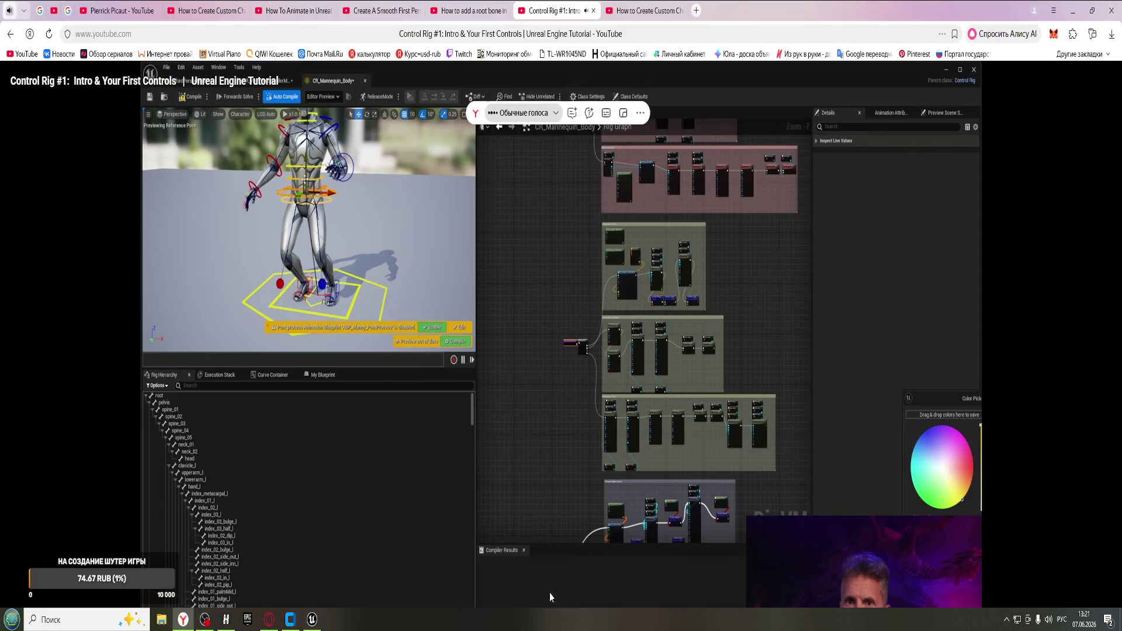
- In the Unreal editor's Test level, browse the Content Browser to Fab/Man/Mesh/Parts
{"action": "left_click", "coordinate": [312, 619]}
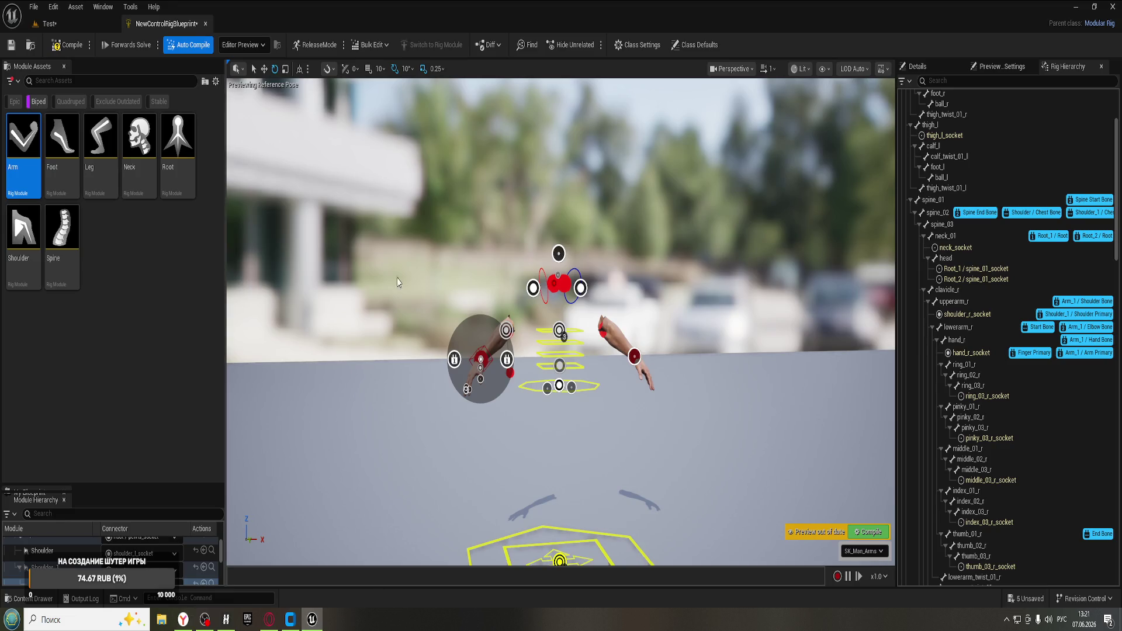
{"action": "left_click", "coordinate": [70, 24]}
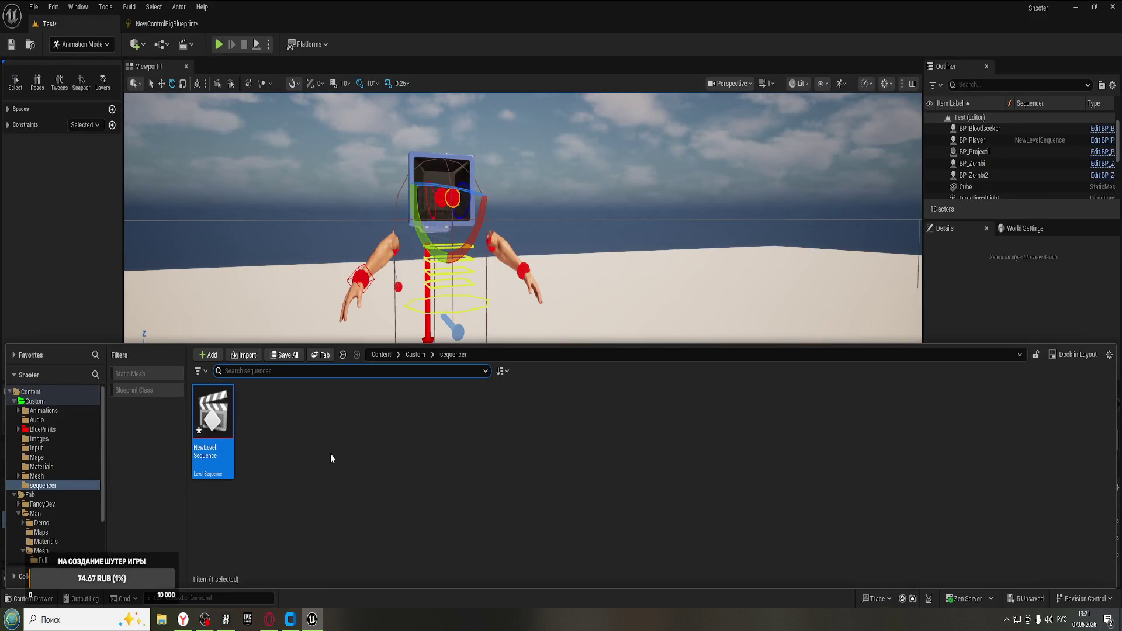
{"action": "left_click", "coordinate": [43, 410]}
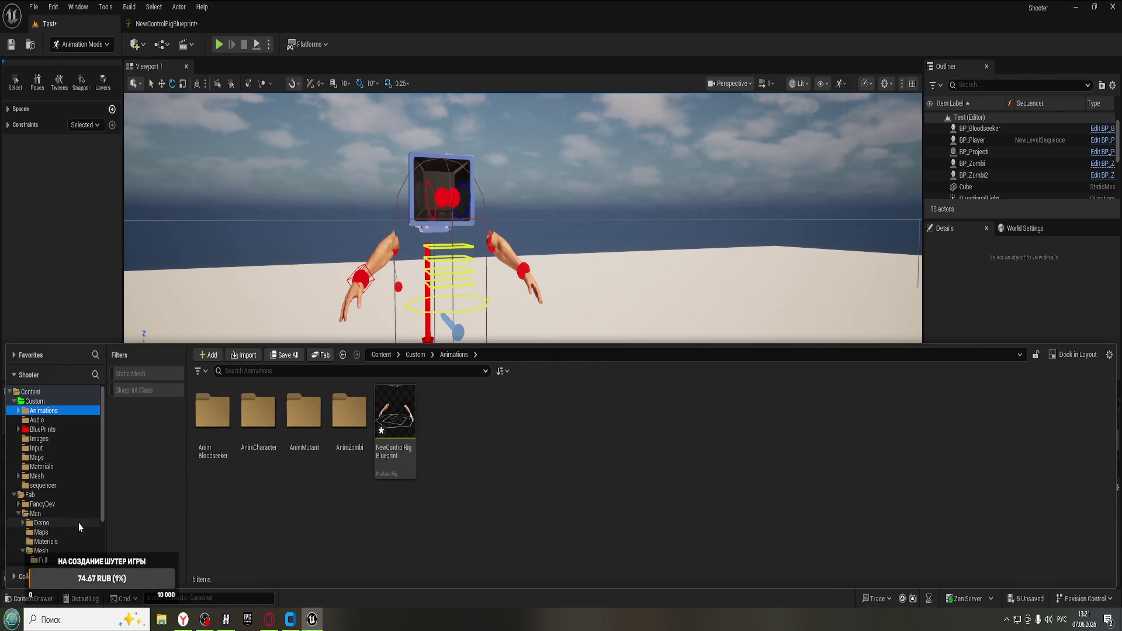
{"action": "scroll", "coordinate": [78, 518], "scroll_direction": "down", "scroll_amount": 2}
{"action": "left_click", "coordinate": [61, 532]}
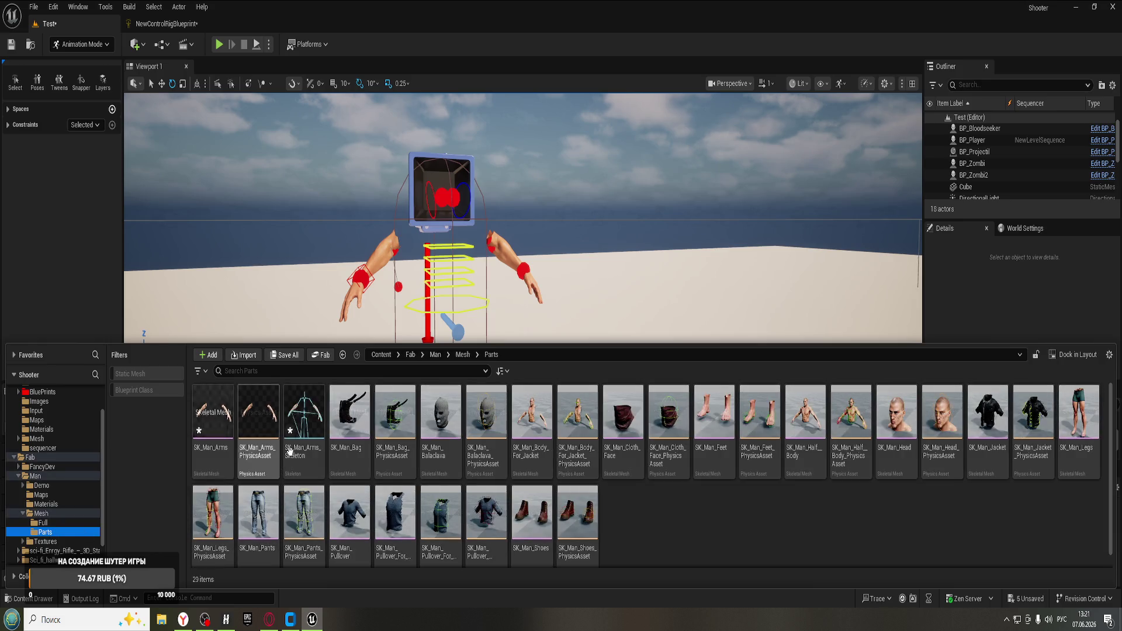
- Create the SK_Man_Arms_CtrlRig modular rig for SK_Man_Arms, then return to the tutorial
{"action": "left_click", "coordinate": [221, 417]}
{"action": "right_click", "coordinate": [221, 417]}
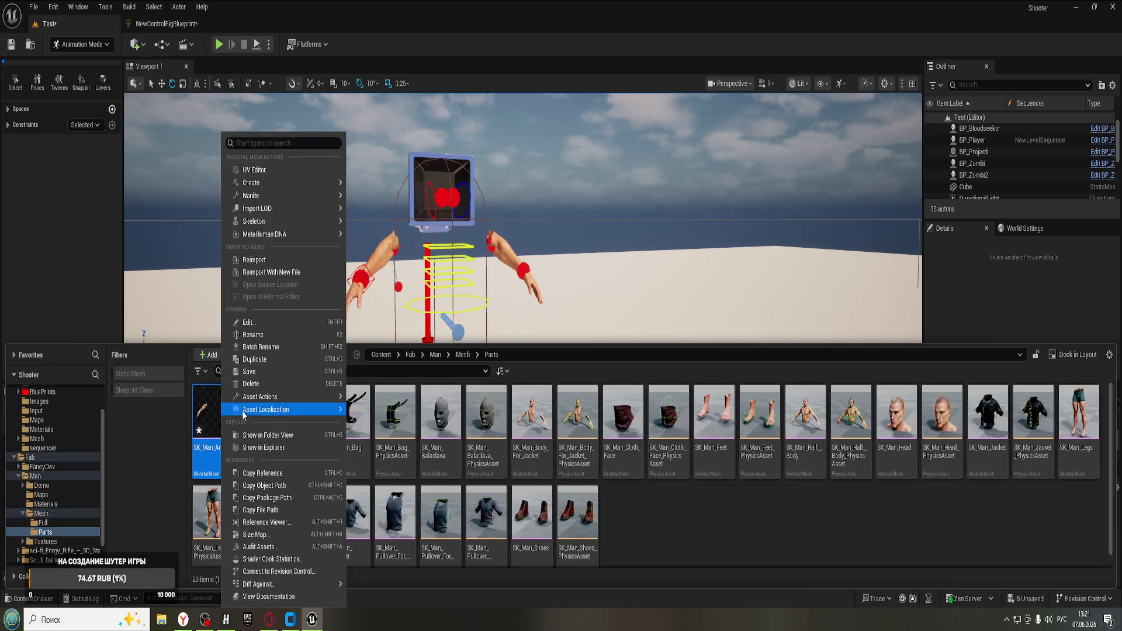
{"action": "mouse_move", "coordinate": [344, 183]}
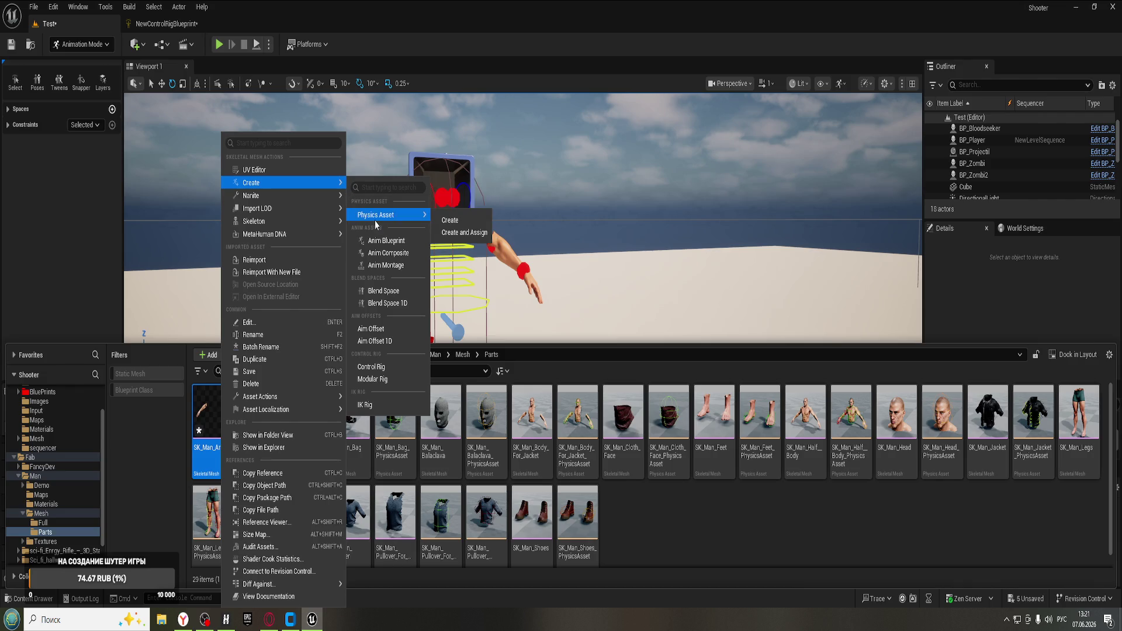
{"action": "mouse_move", "coordinate": [401, 216]}
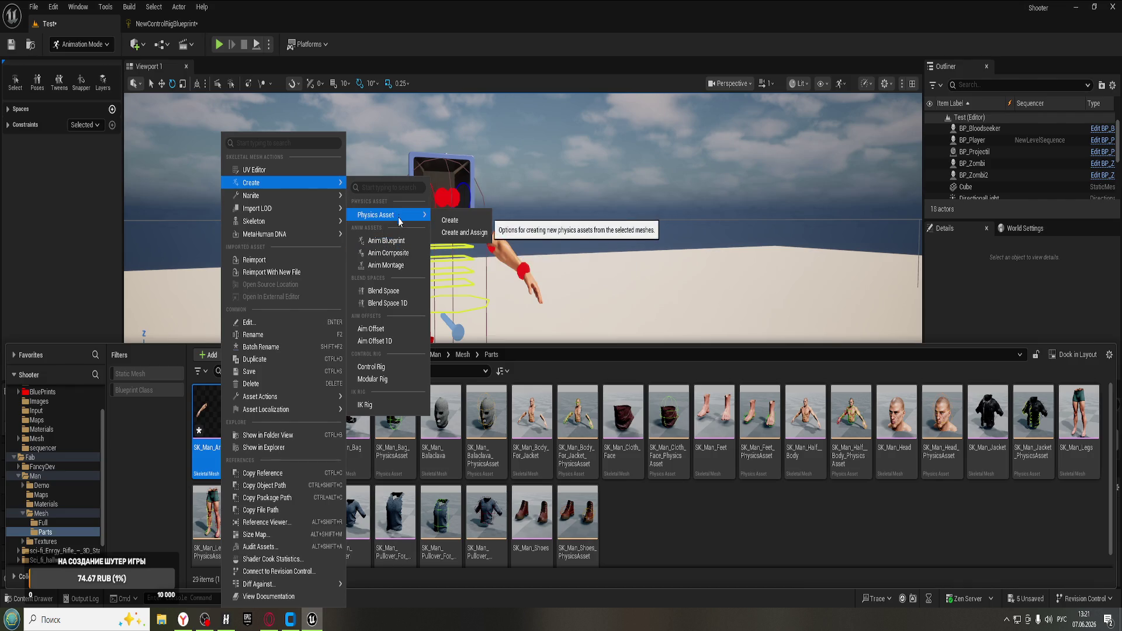
{"action": "left_click", "coordinate": [381, 366]}
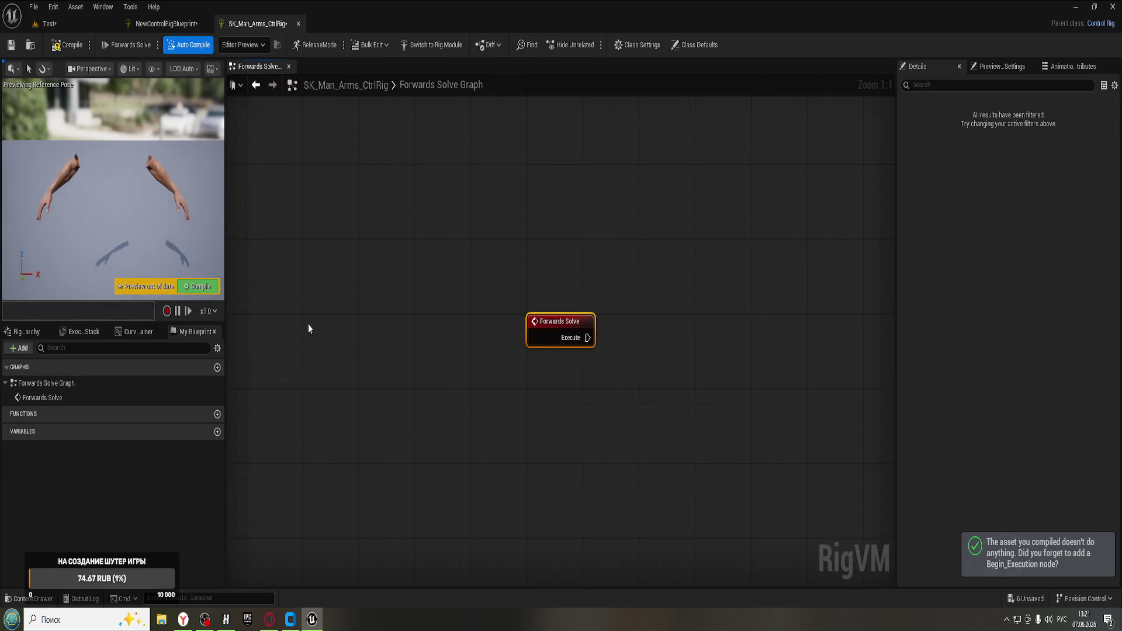
{"action": "left_click_drag", "start_coordinate": [558, 334], "coordinate": [533, 329]}
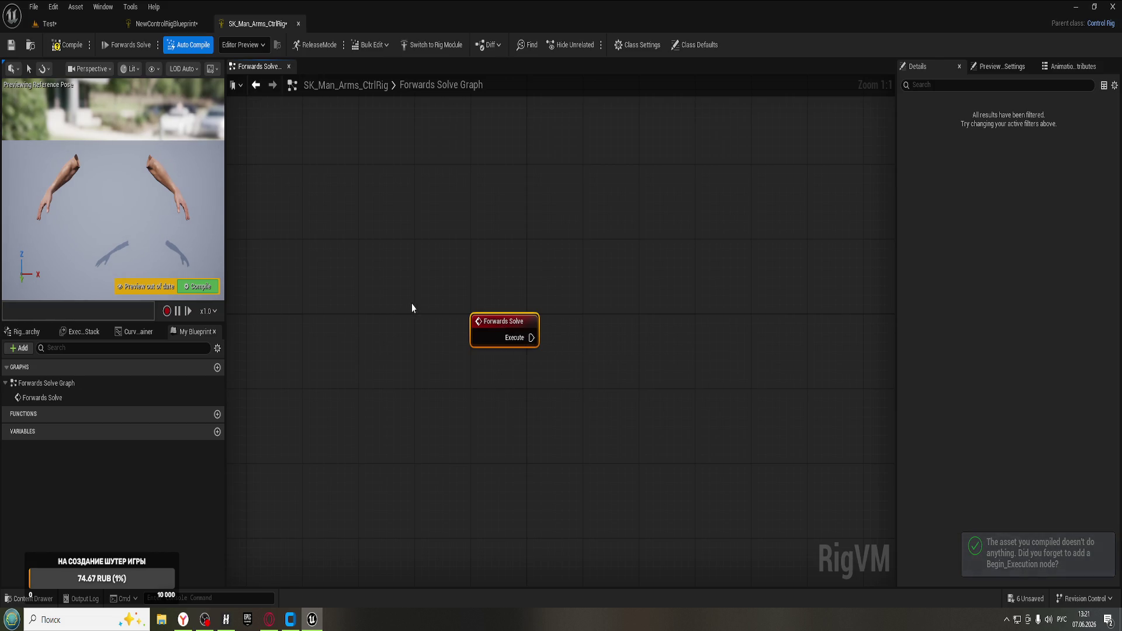
{"action": "left_click", "coordinate": [269, 619]}
{"action": "left_click", "coordinate": [183, 619]}
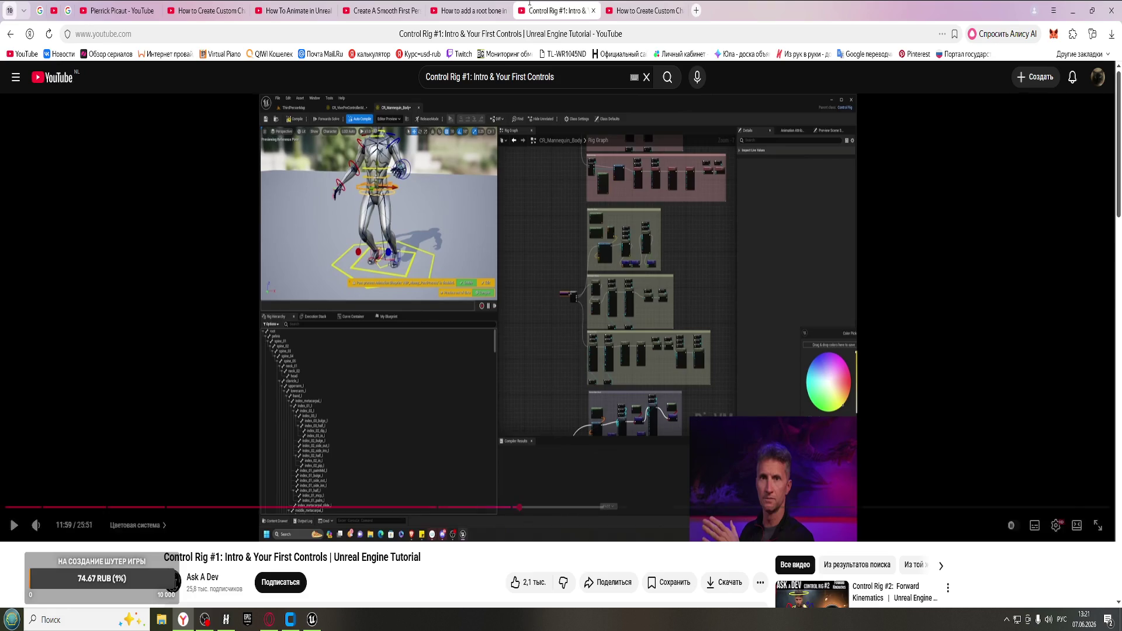
- Compare the How to add a root bone tab with Control Rig #1, then return to Unreal
{"action": "left_click", "coordinate": [475, 12]}
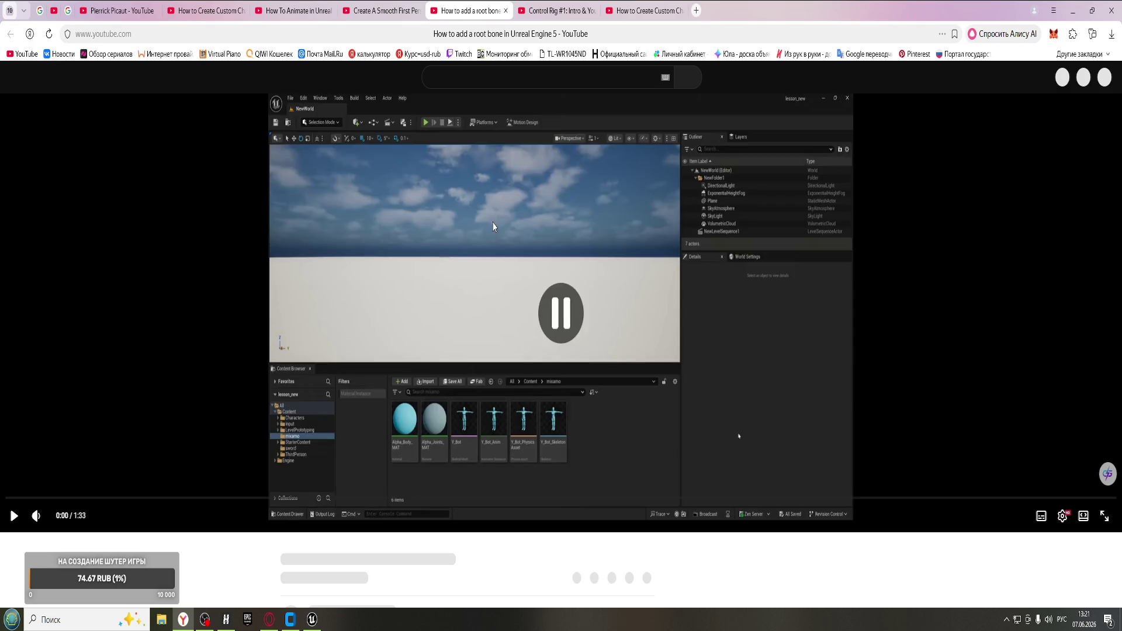
{"action": "left_click", "coordinate": [565, 16]}
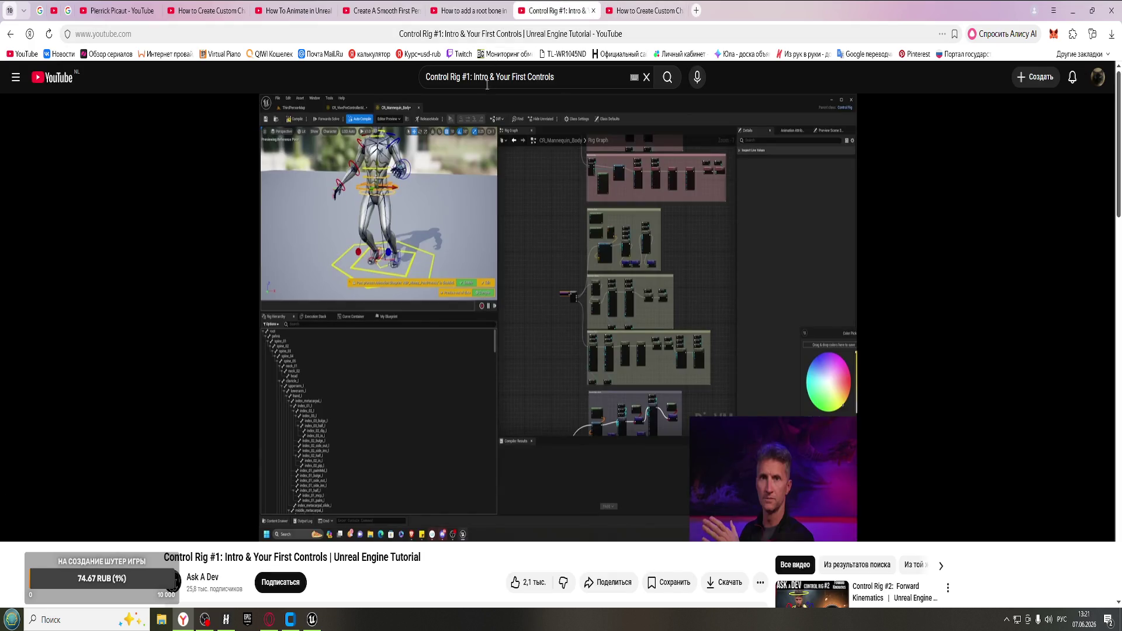
{"action": "left_click", "coordinate": [470, 10]}
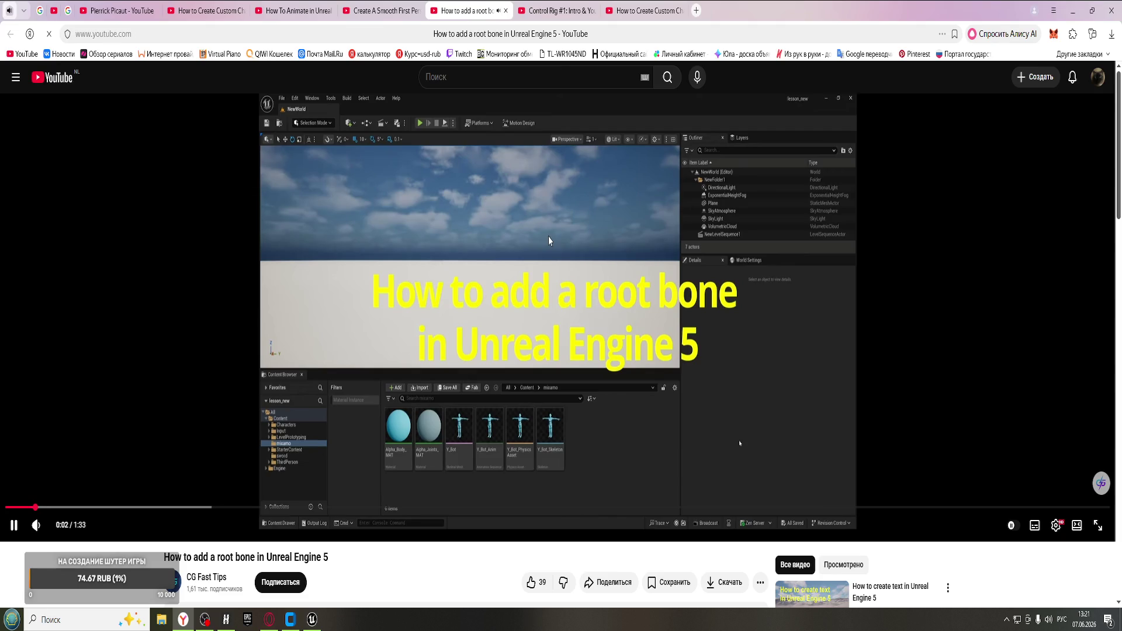
{"action": "left_click", "coordinate": [556, 10]}
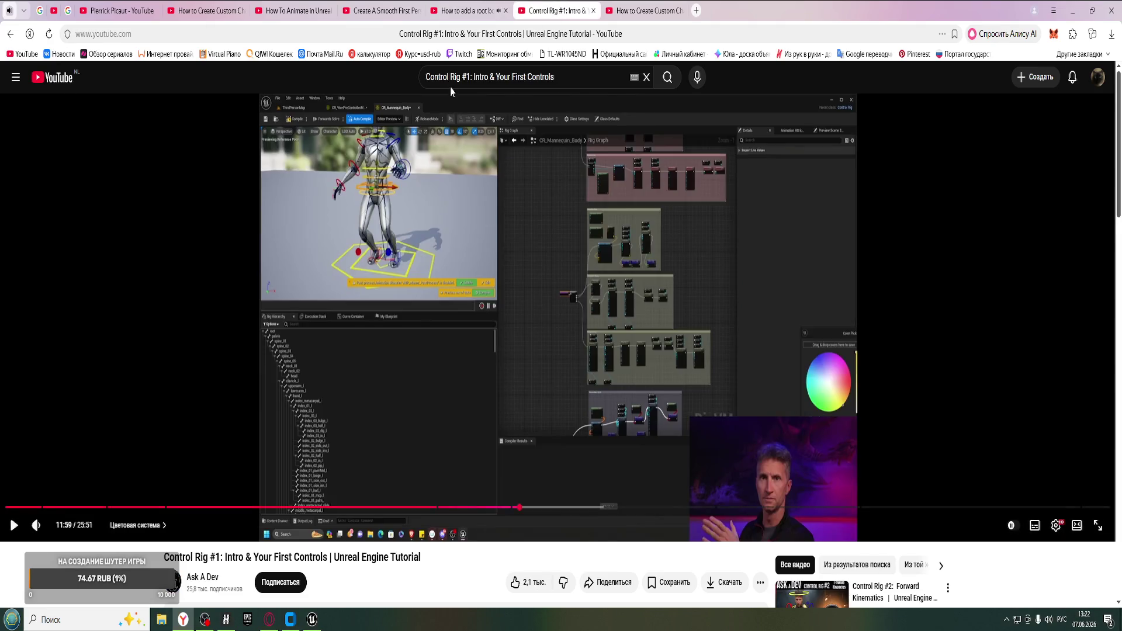
{"action": "left_click", "coordinate": [314, 615]}
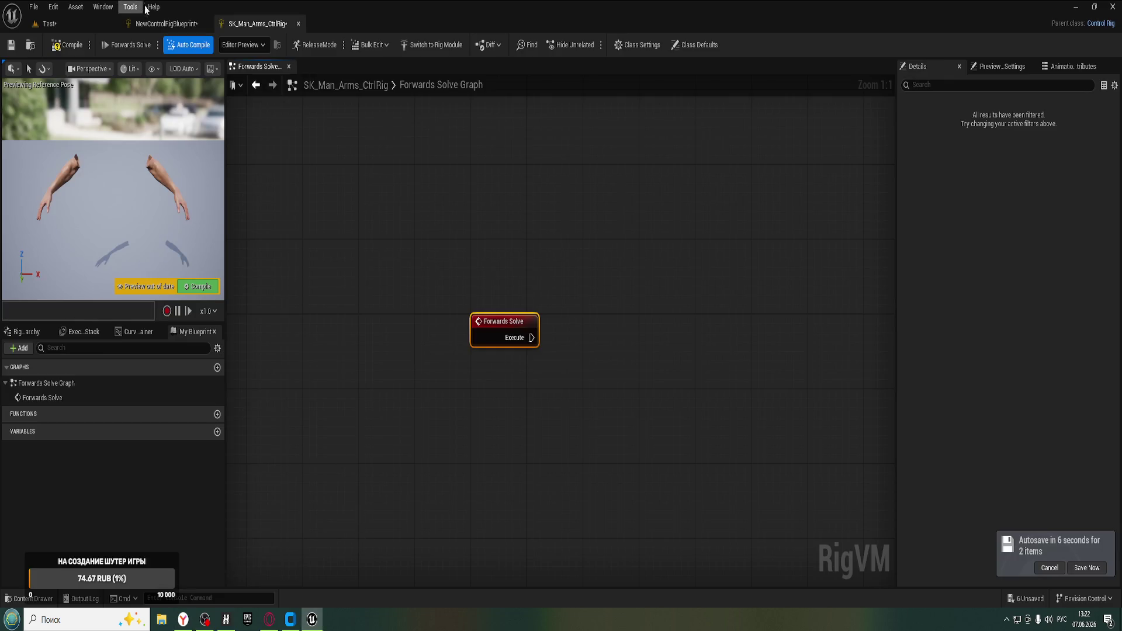
- Compile SK_Man_Arms_CtrlRig, then force-delete it from the Parts folder
{"action": "left_click", "coordinate": [62, 50]}
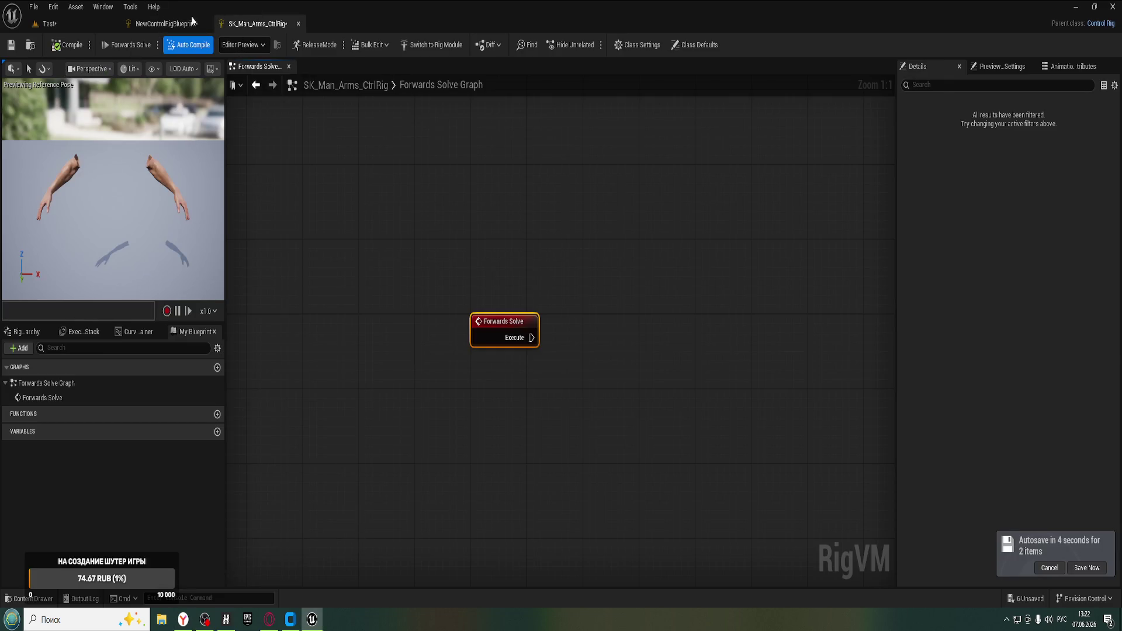
{"action": "left_click", "coordinate": [192, 23]}
{"action": "left_click", "coordinate": [72, 27]}
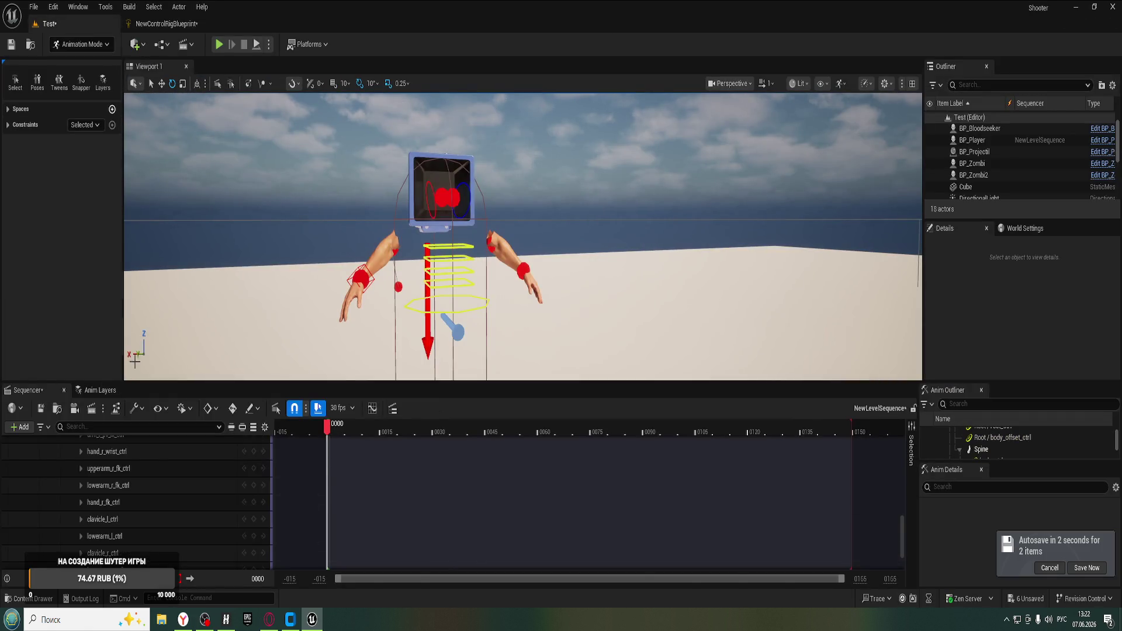
{"action": "left_click", "coordinate": [28, 598]}
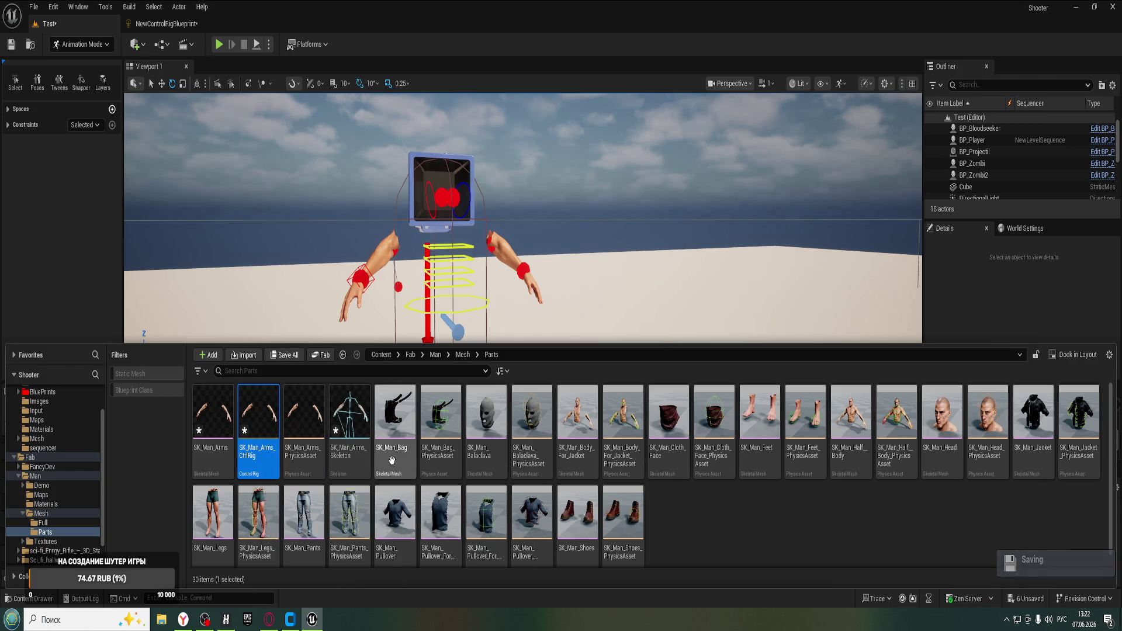
{"action": "key", "text": "Delete"}
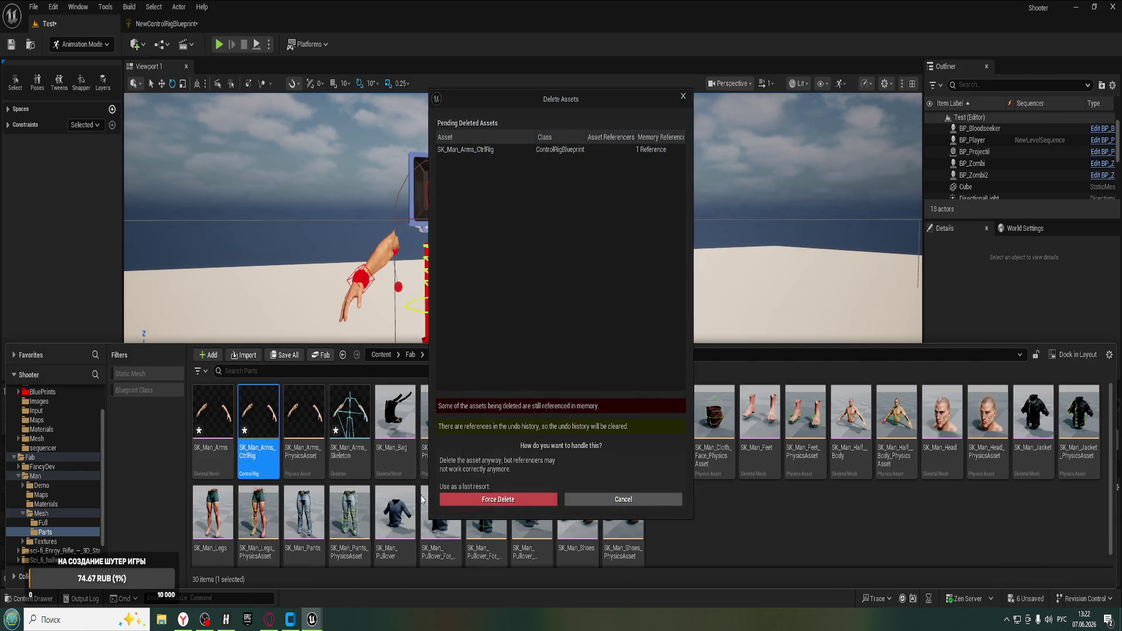
{"action": "left_click", "coordinate": [458, 500]}
- Show the Custom/Animations folder in the content drawer and switch to the browser
{"action": "scroll", "coordinate": [74, 438], "scroll_direction": "up", "scroll_amount": 2}
{"action": "left_click", "coordinate": [75, 431]}
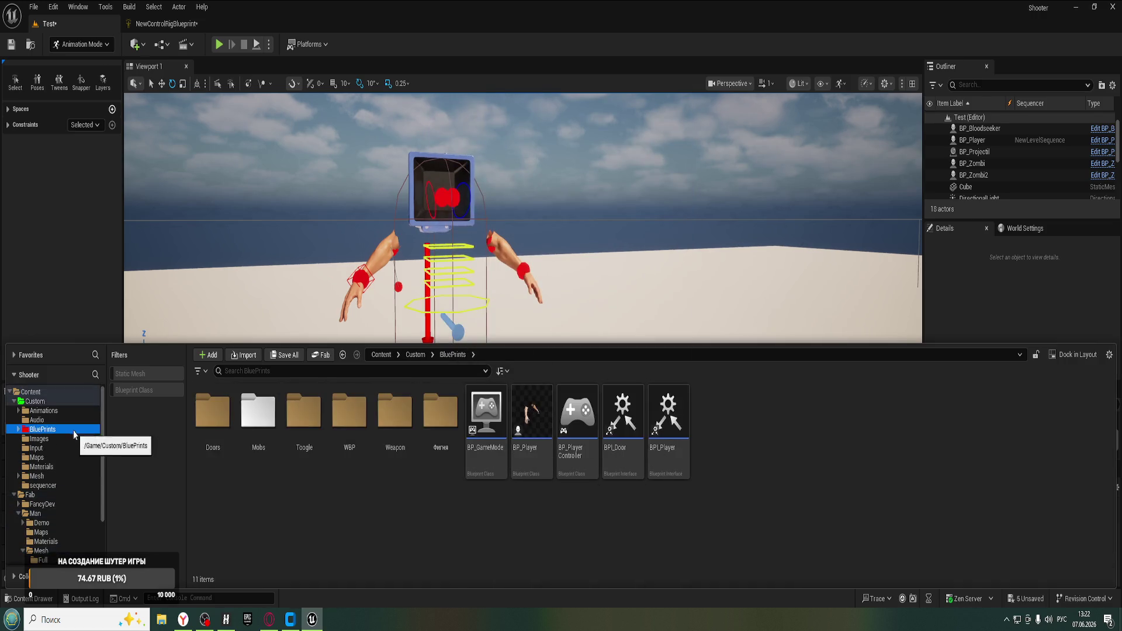
{"action": "left_click", "coordinate": [50, 410]}
{"action": "mouse_move", "coordinate": [405, 471]}
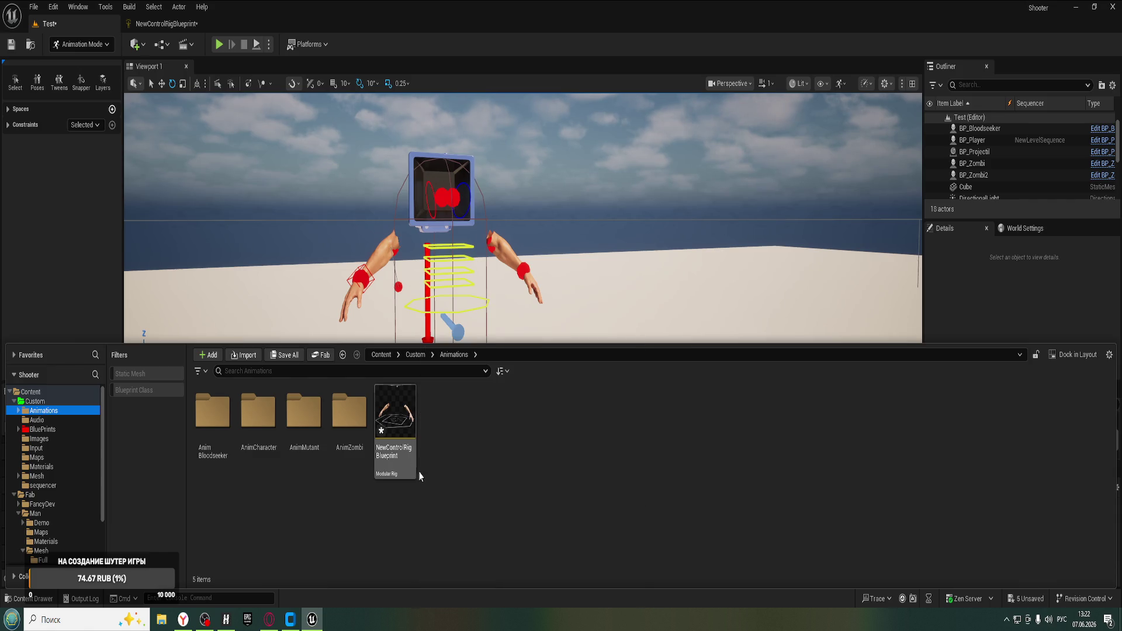
{"action": "left_click", "coordinate": [269, 620]}
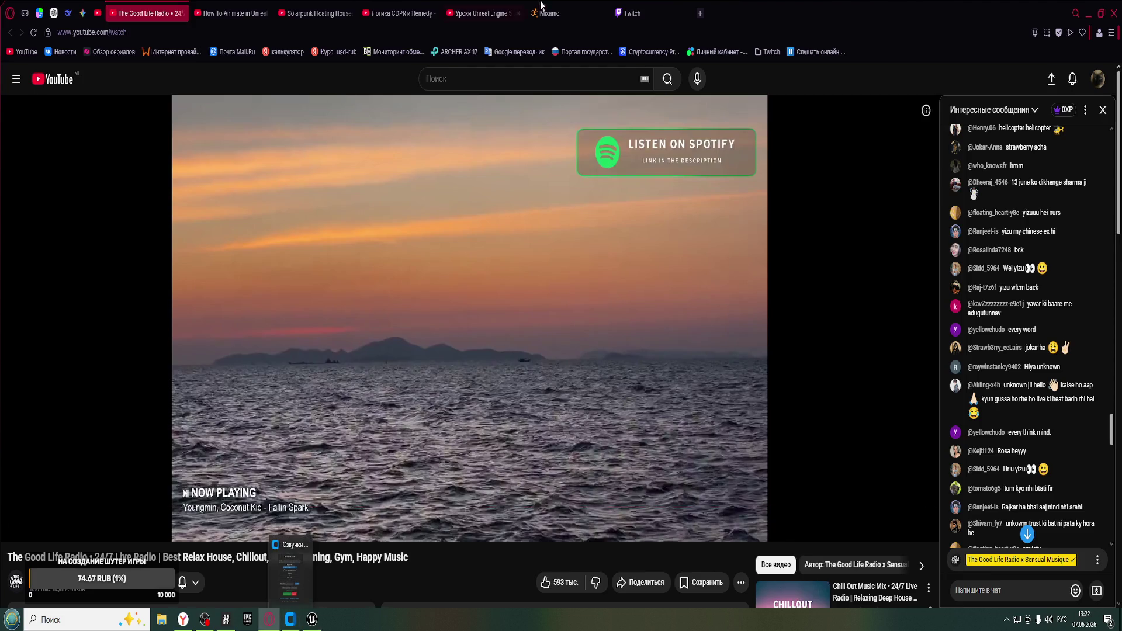
- Search YouTube for 'modular Rig' and open Modular Control Rigs - Unreal Engine 5.4 Tutorial
{"action": "left_click", "coordinate": [183, 619]}
{"action": "left_click", "coordinate": [402, 73]}
{"action": "key", "text": "alt+shift"}
{"action": "type", "text": "mo"}
{"action": "type", "text": "dular Rig #1: Intro & Your First Controls"}
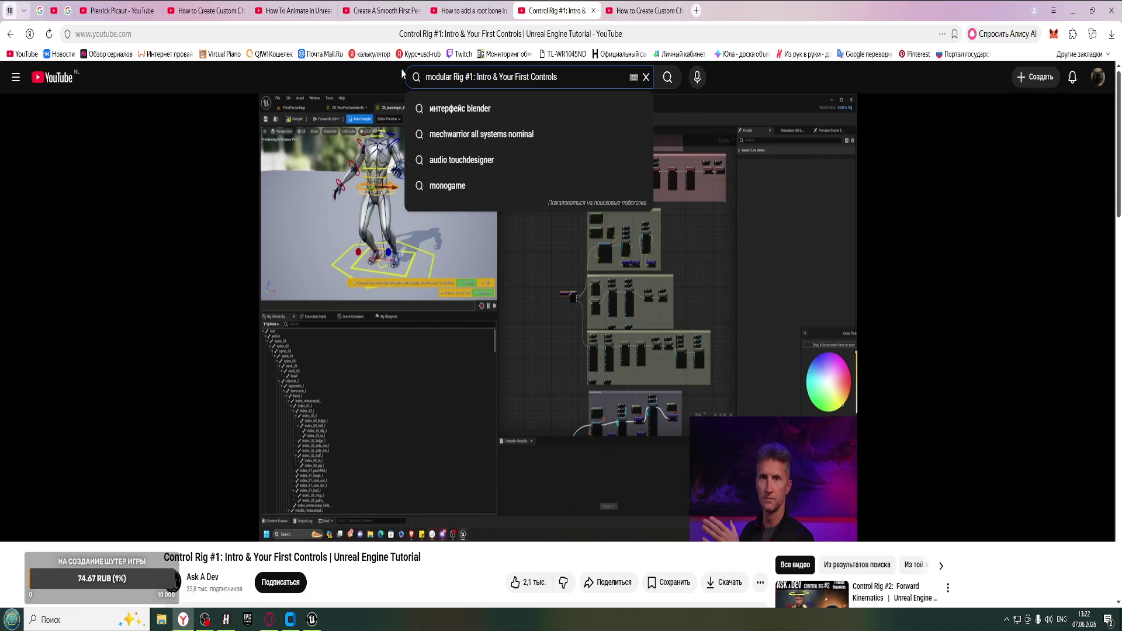
{"action": "left_click", "coordinate": [402, 72]}
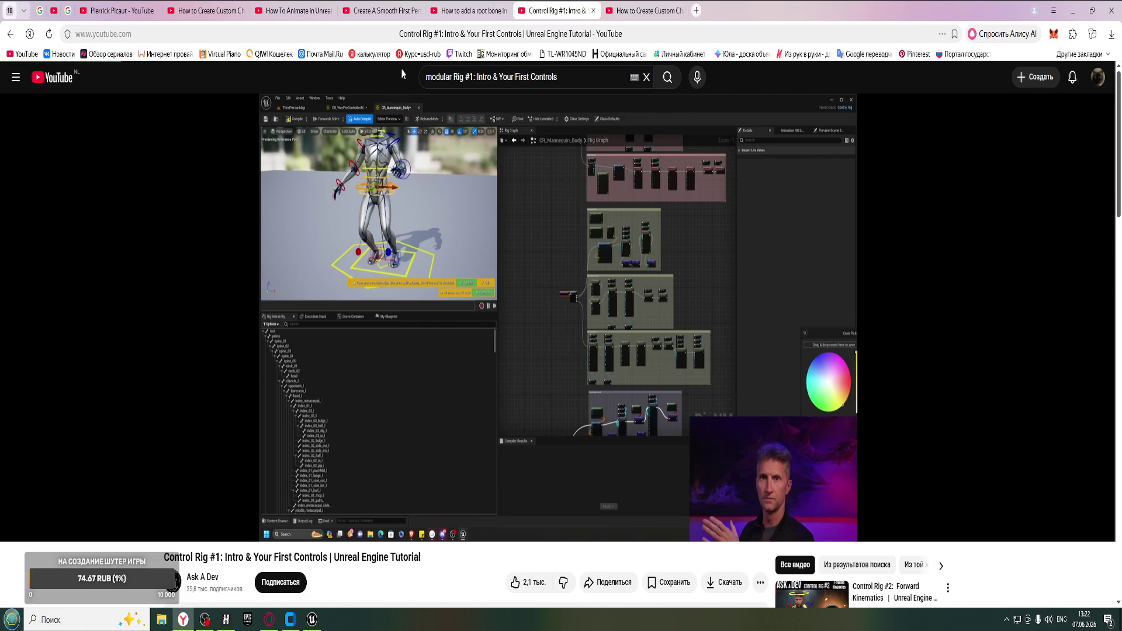
{"action": "left_click", "coordinate": [667, 77]}
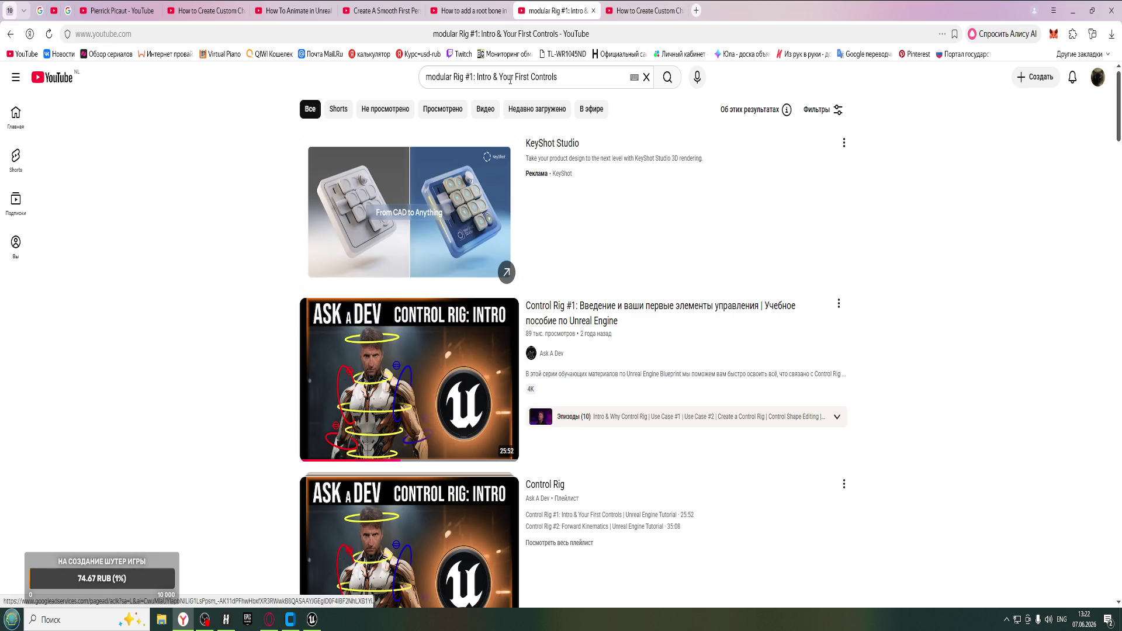
{"action": "left_click_drag", "start_coordinate": [467, 78], "coordinate": [750, 116]}
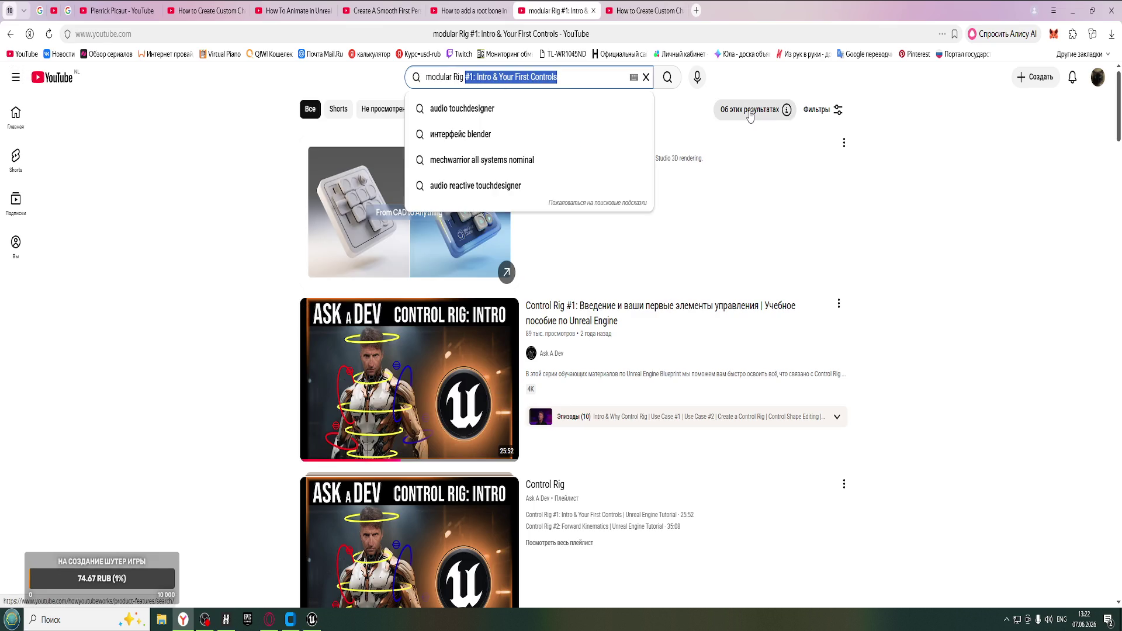
{"action": "key", "text": "BackSpace"}
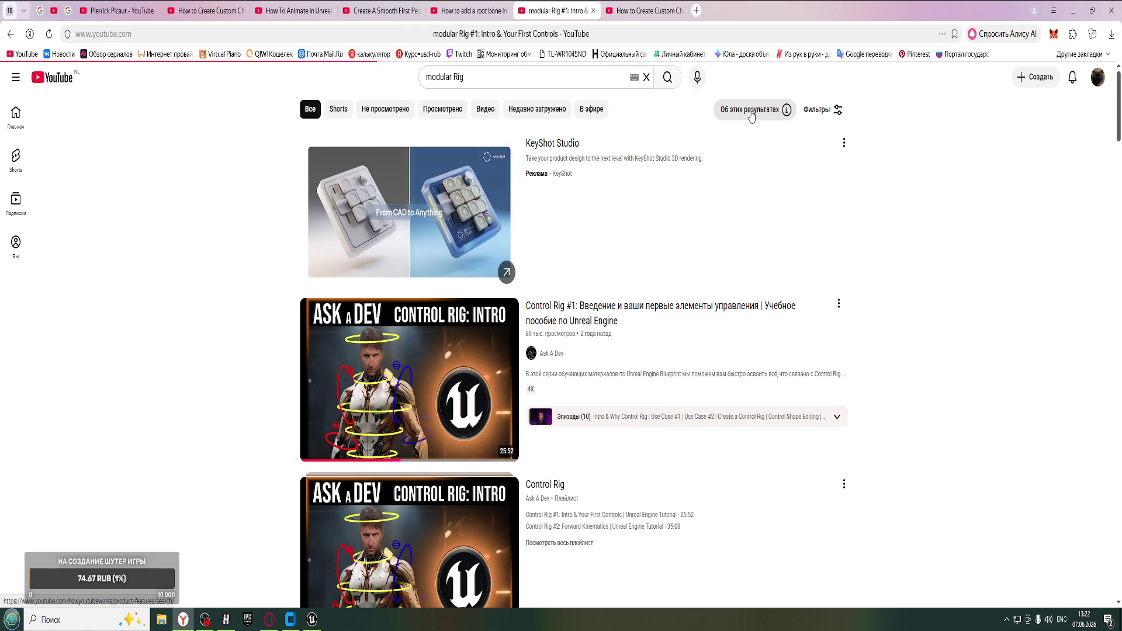
{"action": "scroll", "coordinate": [383, 230], "scroll_direction": "down", "scroll_amount": 5}
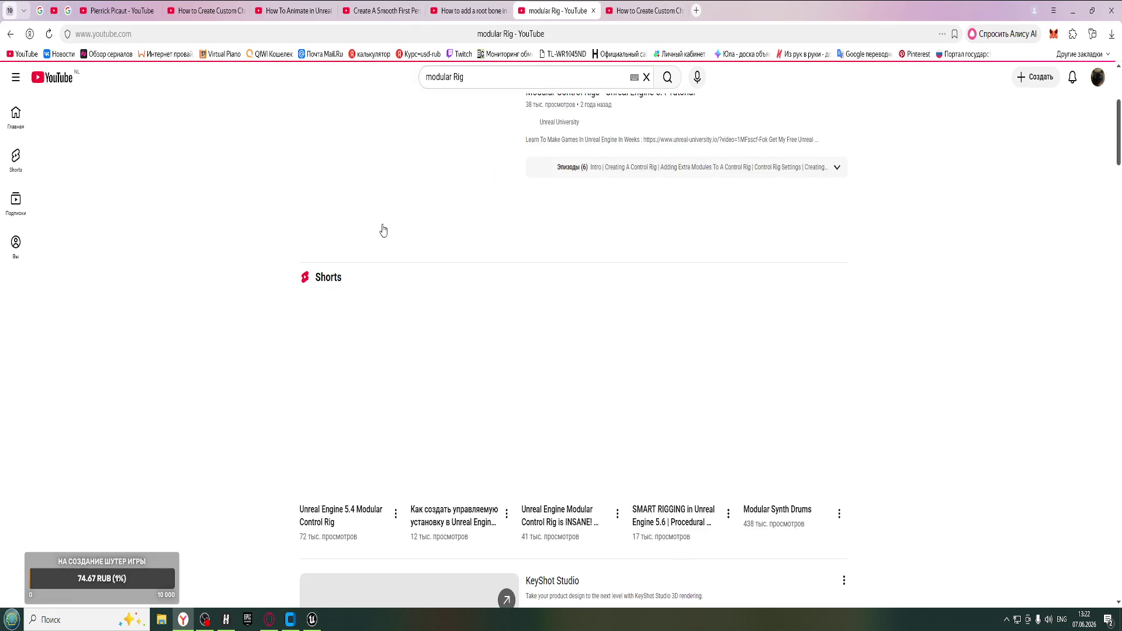
{"action": "scroll", "coordinate": [456, 220], "scroll_direction": "up", "scroll_amount": 3}
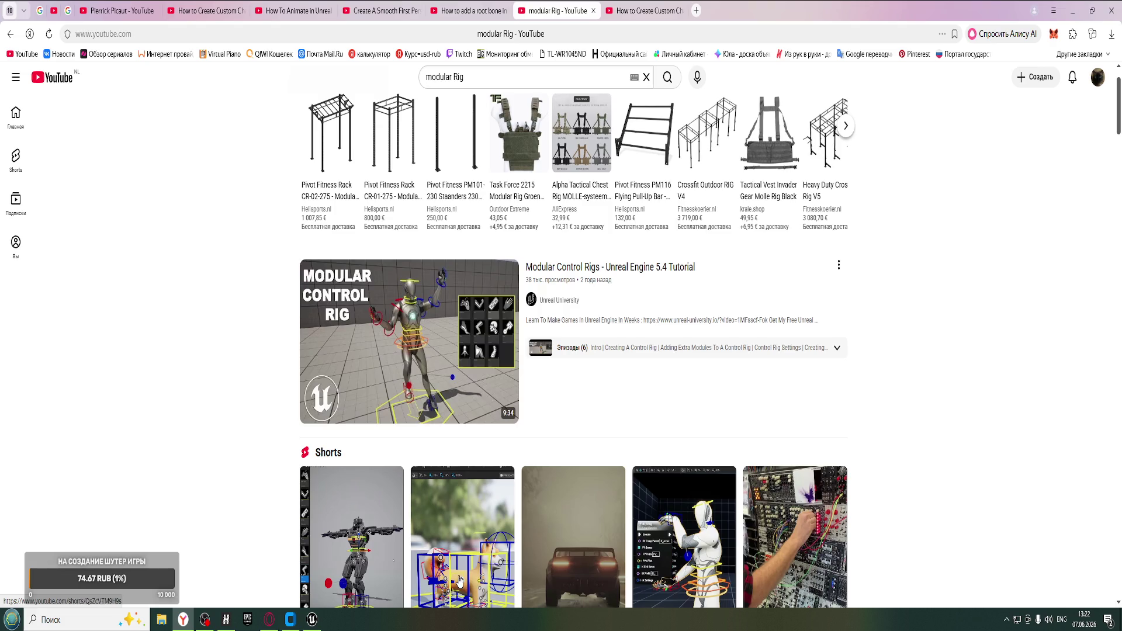
{"action": "mouse_move", "coordinate": [411, 374]}
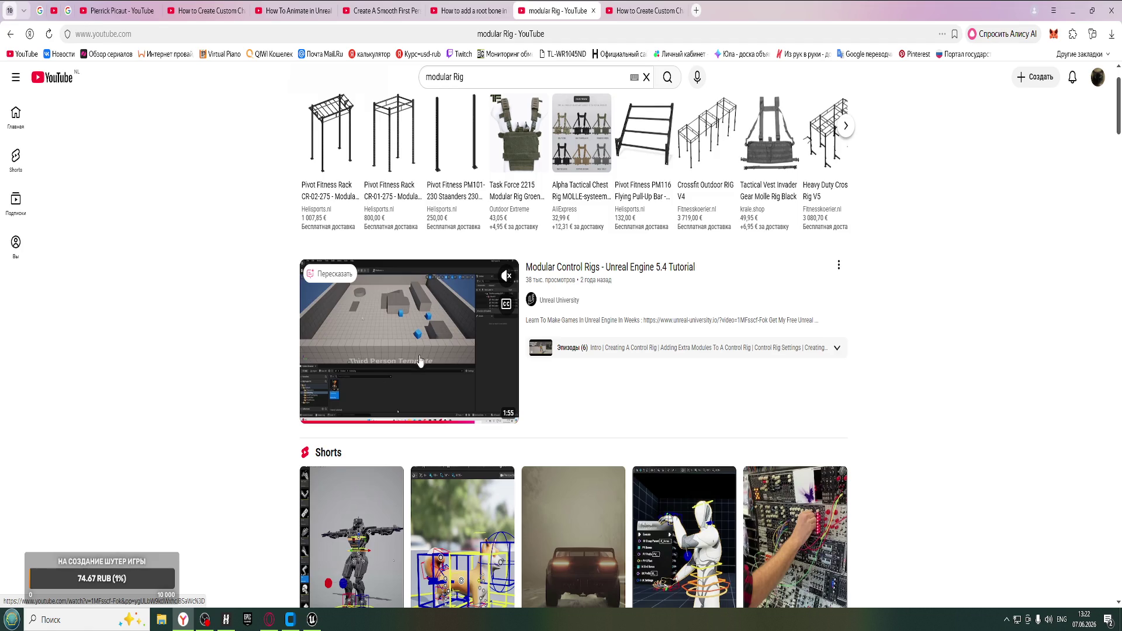
{"action": "left_click", "coordinate": [450, 359]}
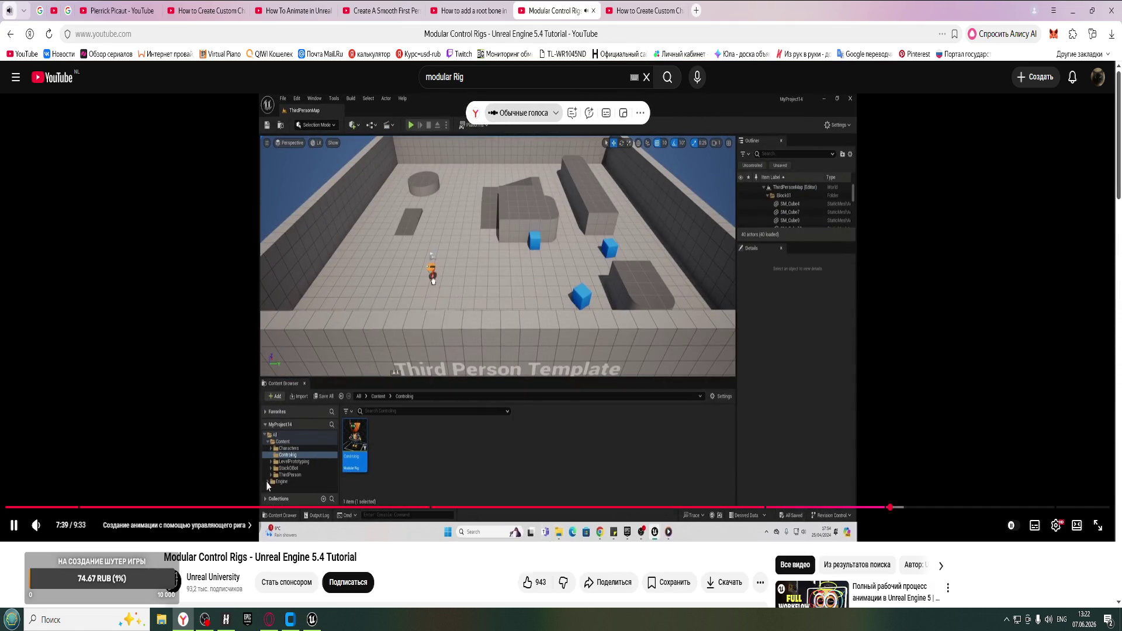
- Play the Modular Control Rigs tutorial fullscreen from near its start, then skip ahead
{"action": "left_click", "coordinate": [12, 507]}
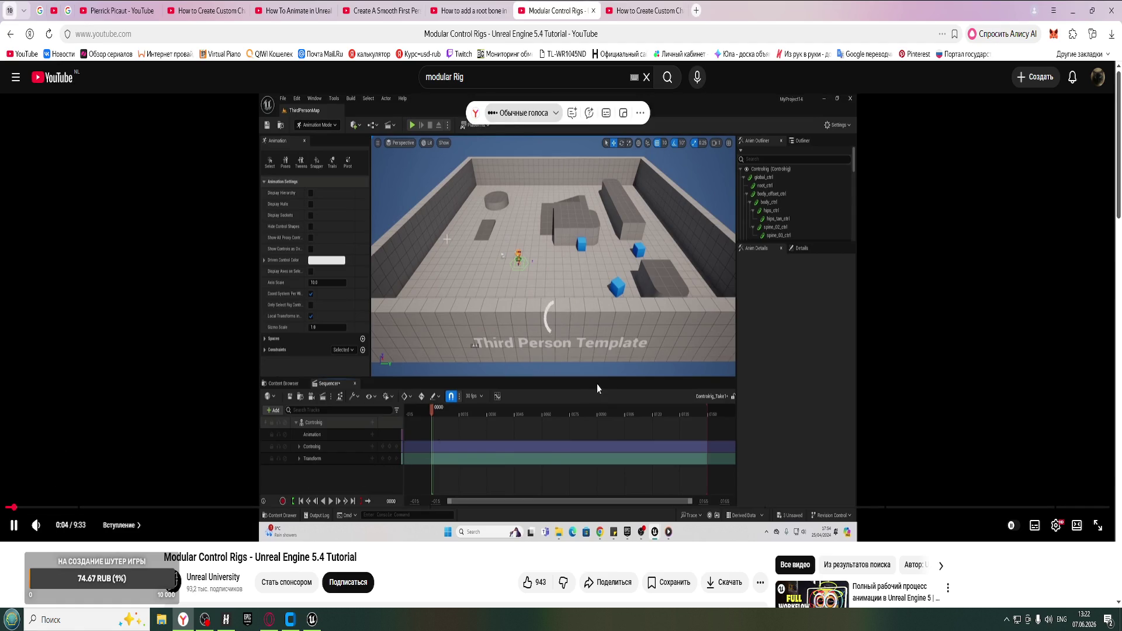
{"action": "left_click", "coordinate": [1098, 525]}
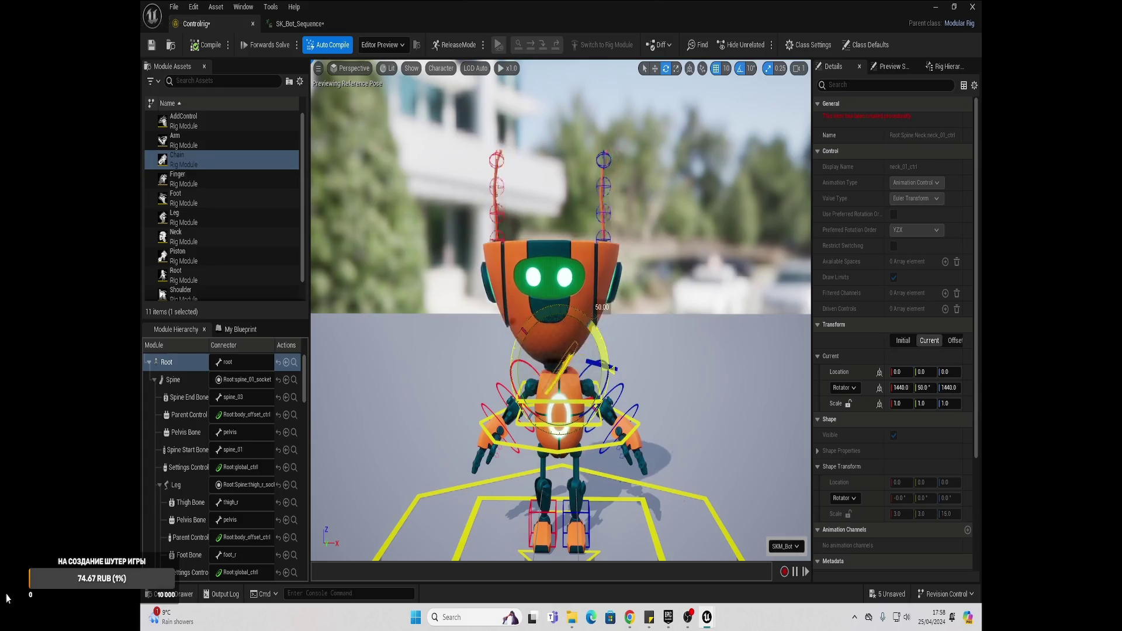
{"action": "left_click", "coordinate": [7, 595]}
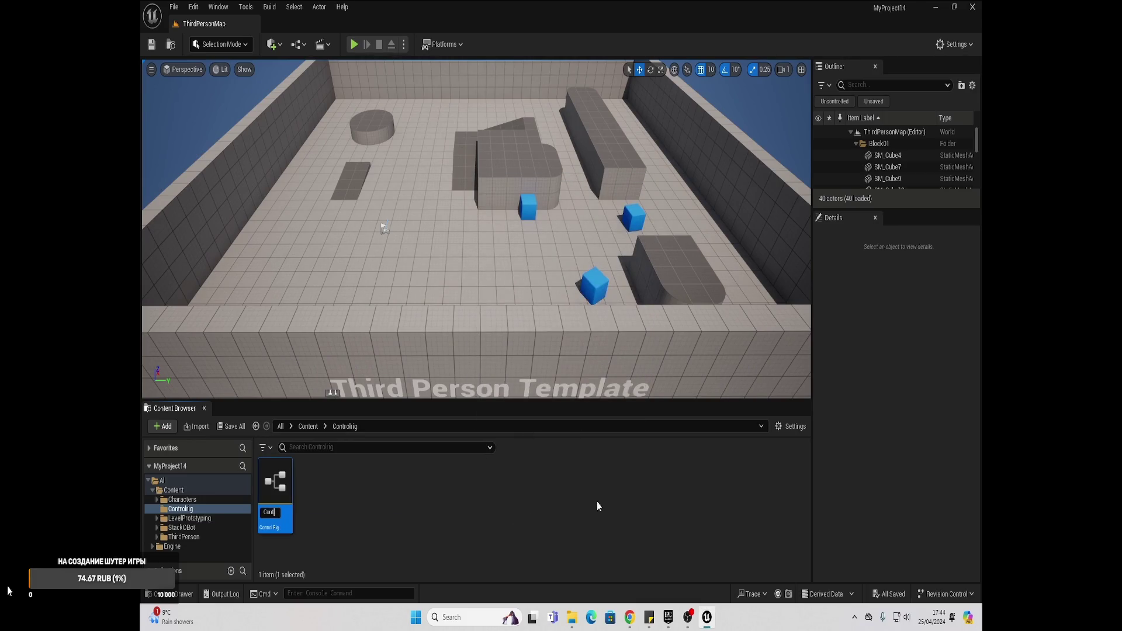
{"action": "type", "text": "rig"}
- Open the Controlrig asset and set its preview mesh to SKM_Manny
{"action": "key", "text": "Return"}
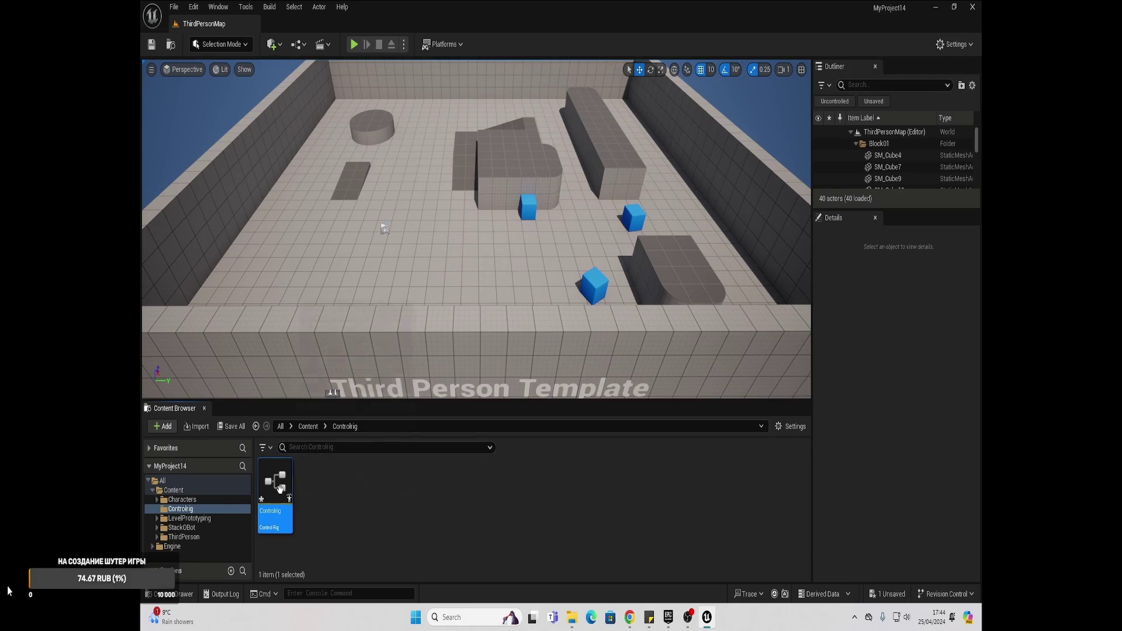
{"action": "double_click", "coordinate": [281, 495]}
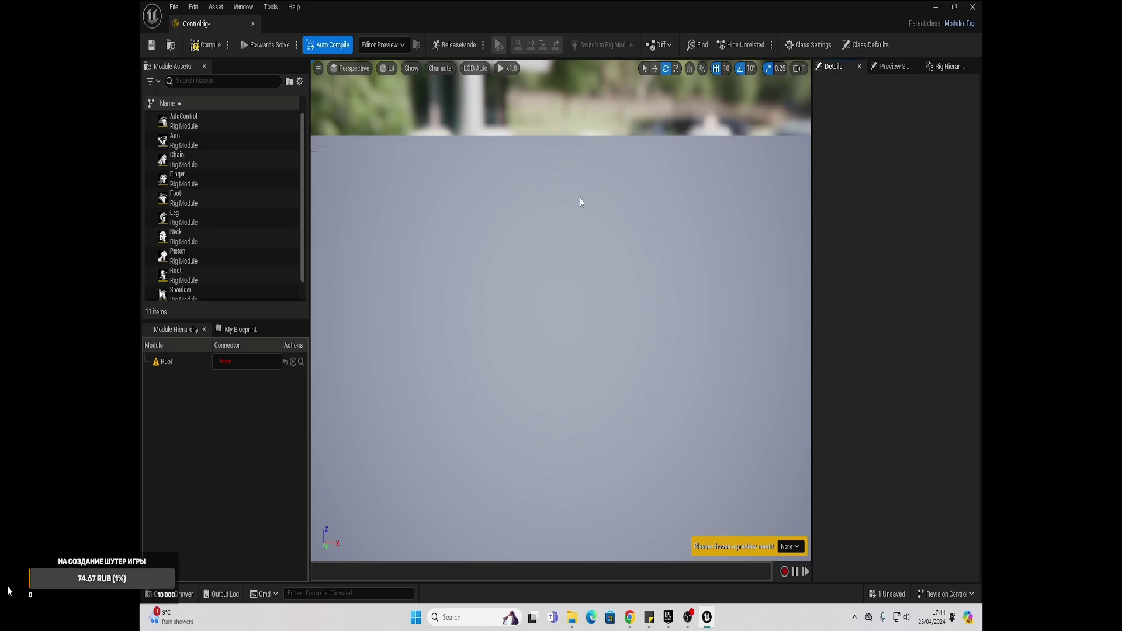
{"action": "left_click", "coordinate": [890, 67]}
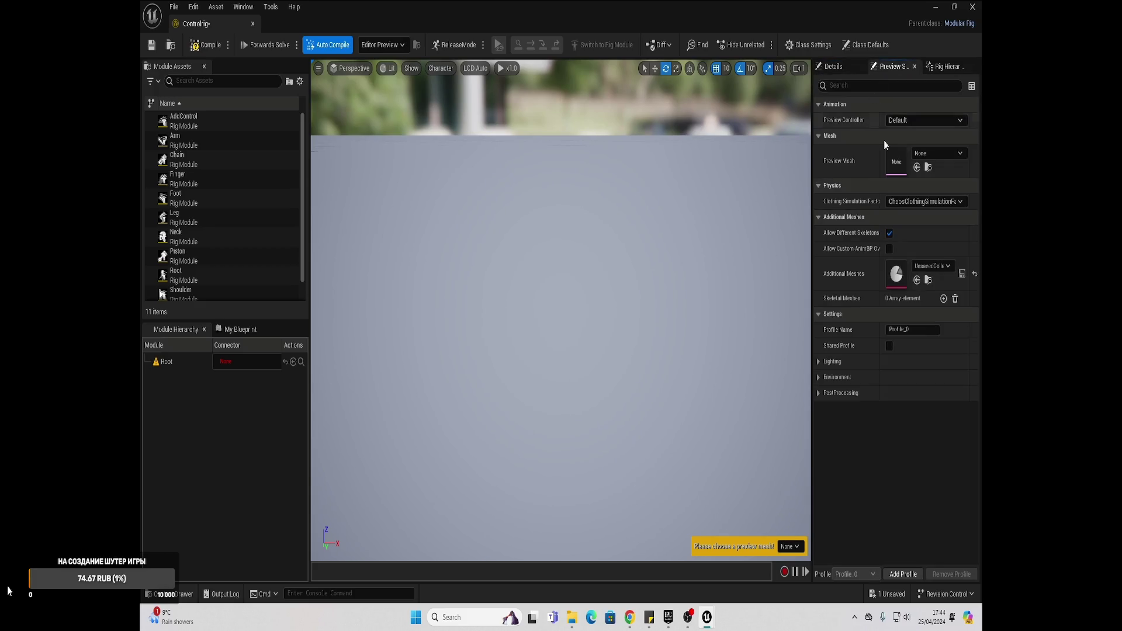
{"action": "left_click", "coordinate": [923, 154]}
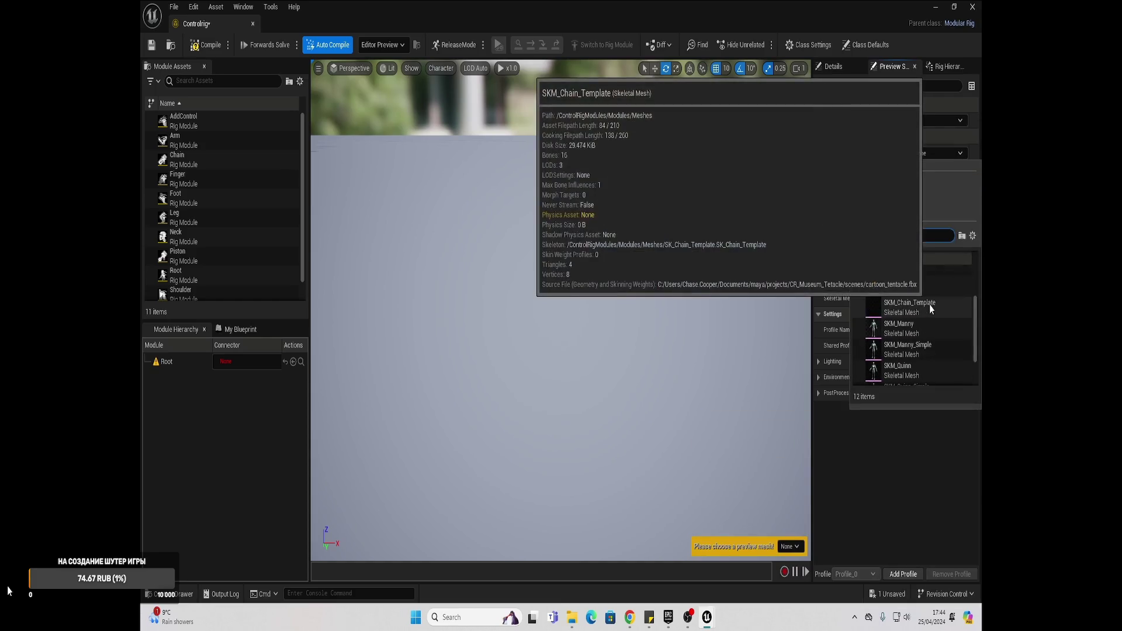
{"action": "scroll", "coordinate": [920, 286], "scroll_direction": "down", "scroll_amount": 3}
{"action": "left_click", "coordinate": [914, 287]}
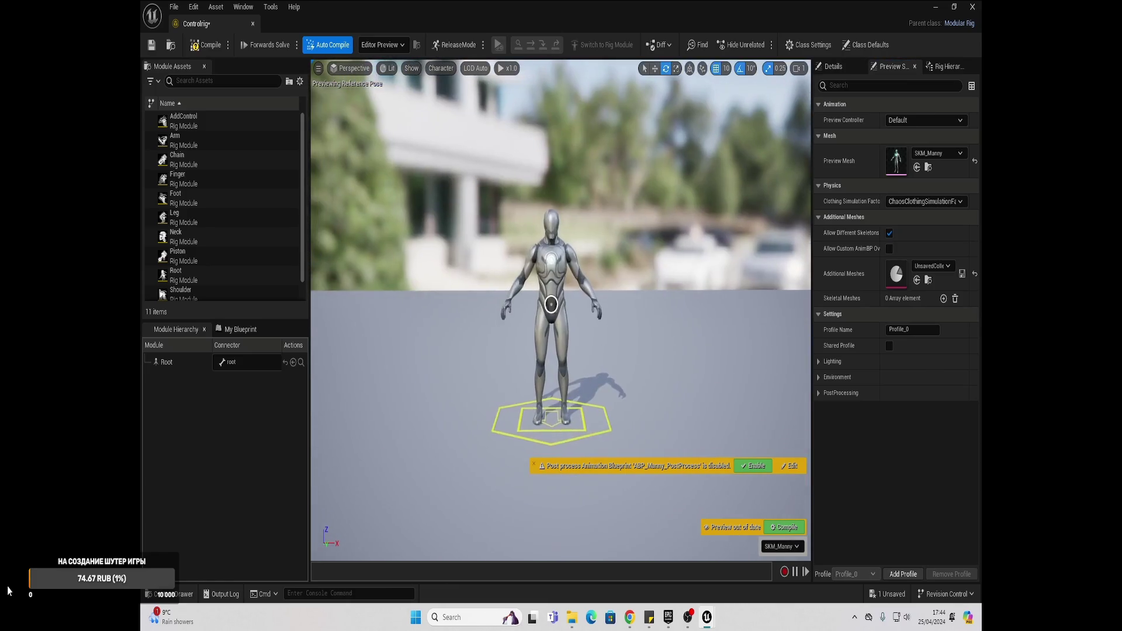
- Attach the Spine module to spine_01 and Leg modules to both thigh sockets
{"action": "left_click", "coordinate": [552, 300]}
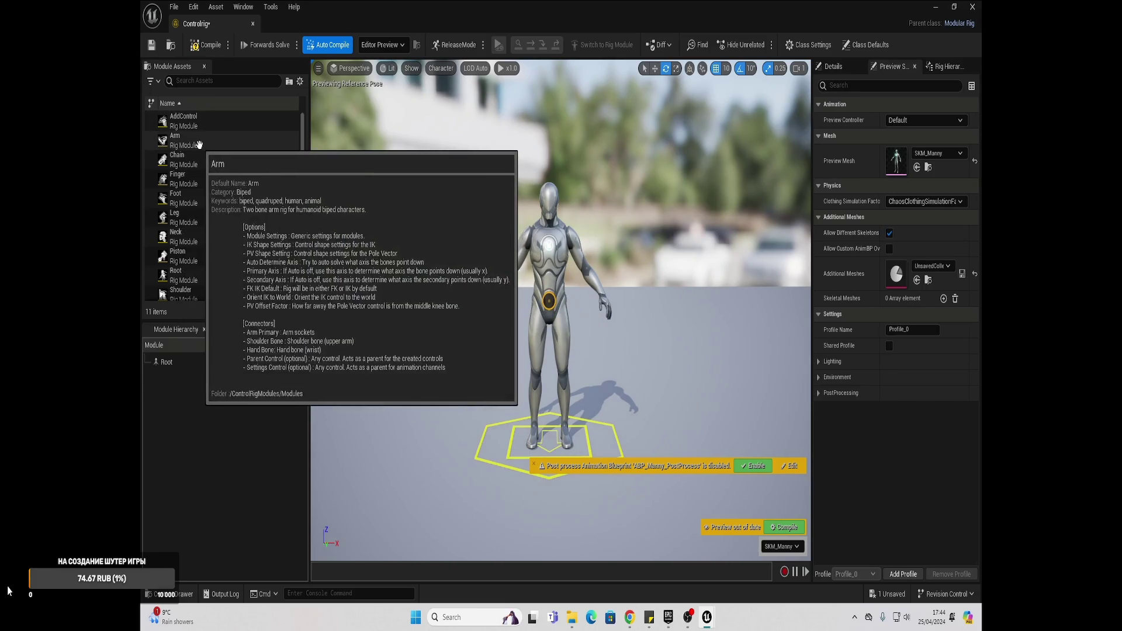
{"action": "scroll", "coordinate": [537, 269], "scroll_direction": "up", "scroll_amount": 2}
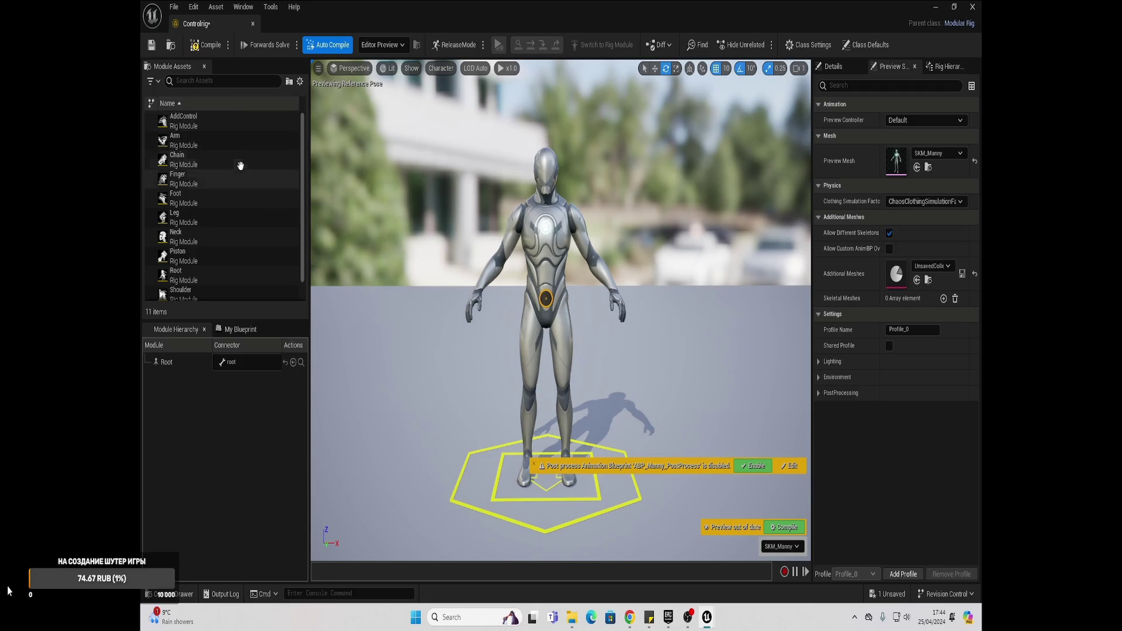
{"action": "scroll", "coordinate": [231, 176], "scroll_direction": "down", "scroll_amount": 1}
{"action": "left_click", "coordinate": [187, 292]}
{"action": "left_click_drag", "start_coordinate": [556, 302], "coordinate": [555, 303]}
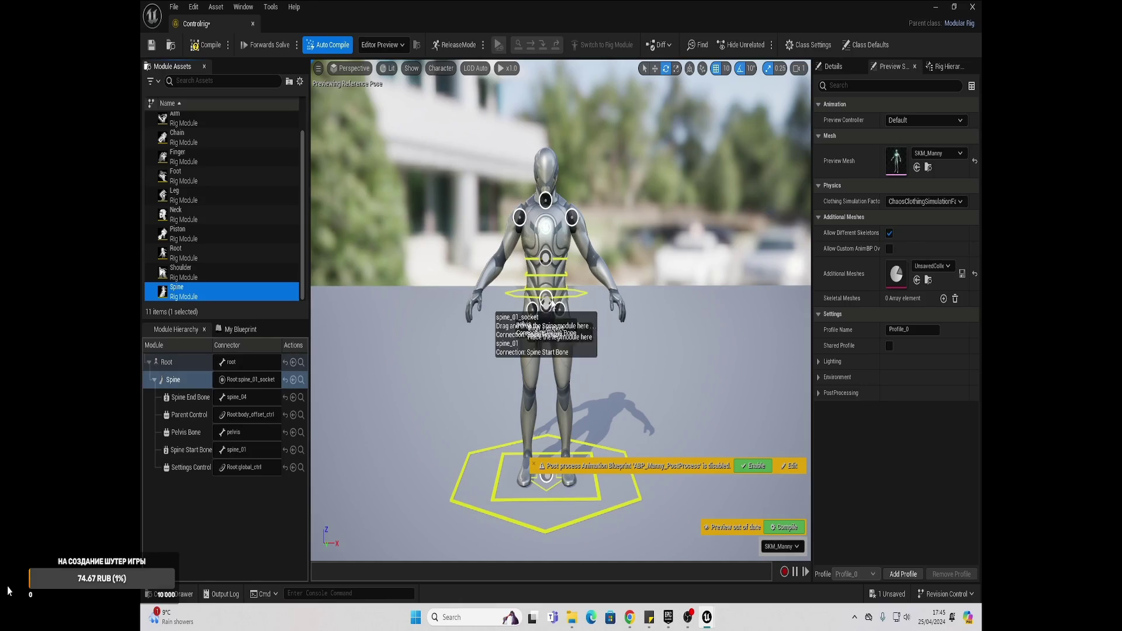
{"action": "scroll", "coordinate": [575, 285], "scroll_direction": "up", "scroll_amount": 3}
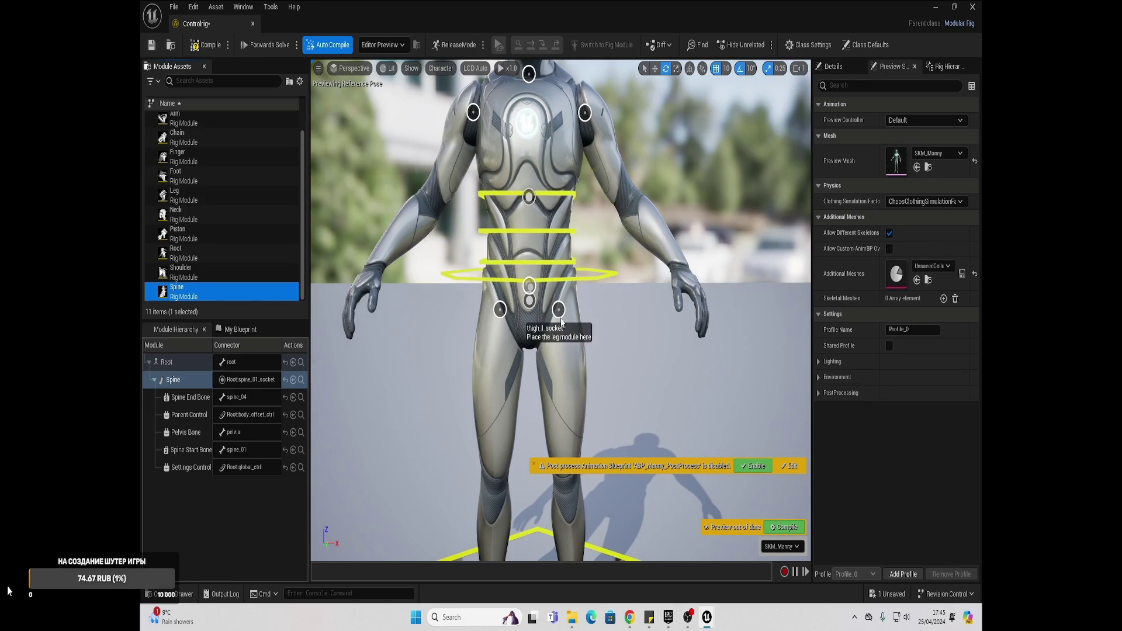
{"action": "left_click_drag", "start_coordinate": [175, 196], "coordinate": [545, 299]}
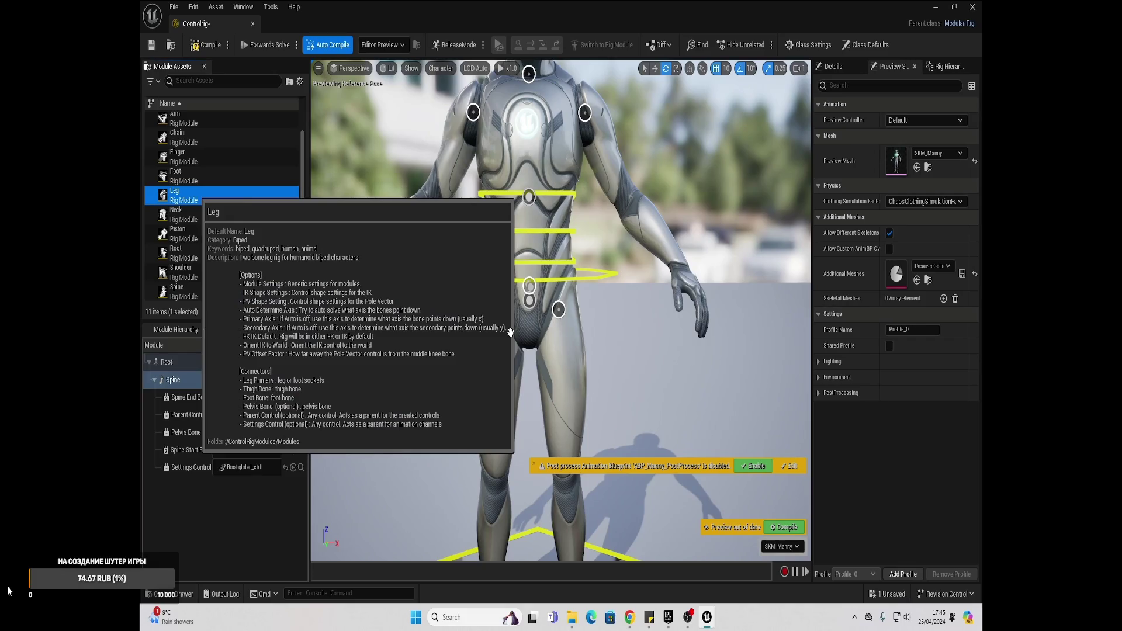
{"action": "left_click_drag", "start_coordinate": [510, 331], "coordinate": [500, 309]}
{"action": "mouse_move", "coordinate": [175, 196]}
{"action": "left_mouse_down"}
{"action": "mouse_move", "coordinate": [570, 294]}
{"action": "mouse_move", "coordinate": [559, 309]}
{"action": "left_mouse_up"}
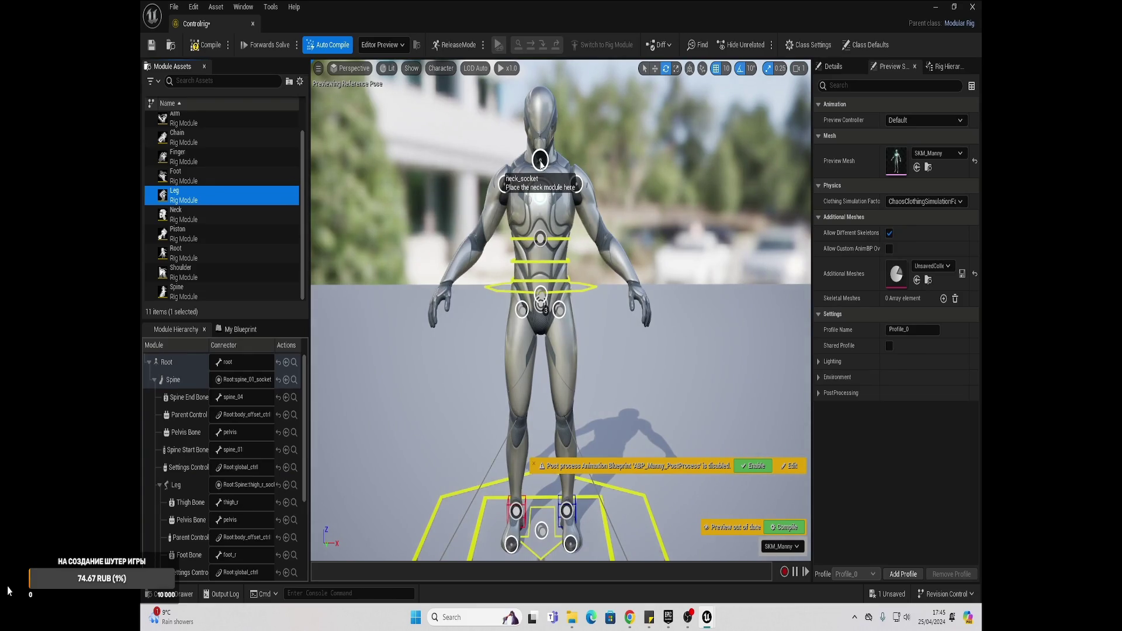
- Attach the Neck module to the neck, Shoulder modules to the shoulders and Arm modules to both hands
{"action": "scroll", "coordinate": [272, 178], "scroll_direction": "up", "scroll_amount": 1}
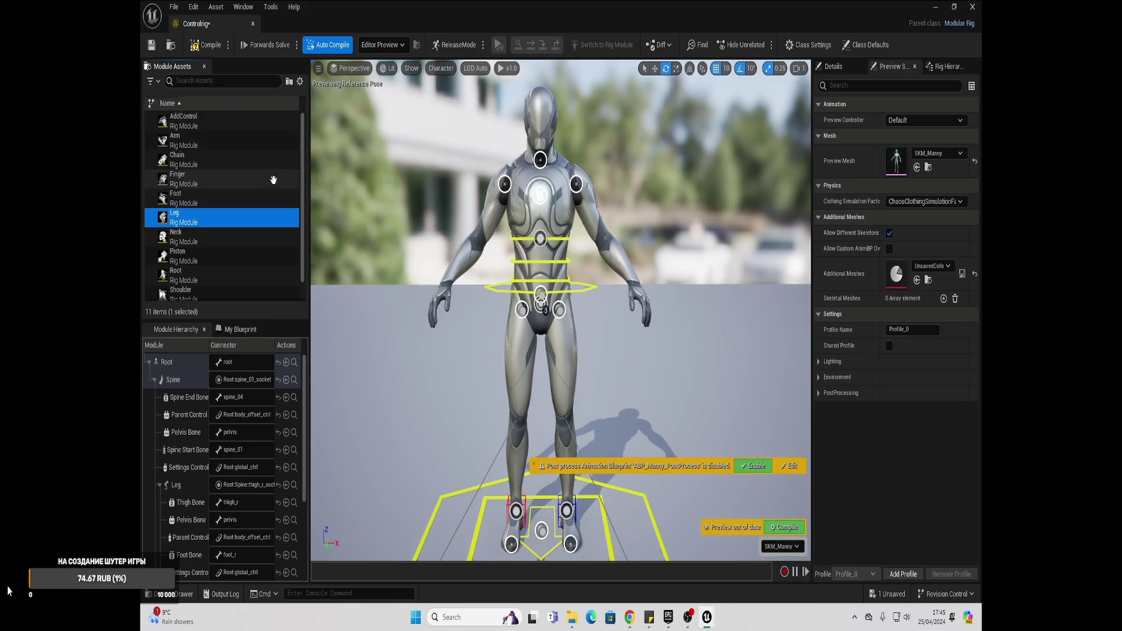
{"action": "mouse_move", "coordinate": [215, 262]}
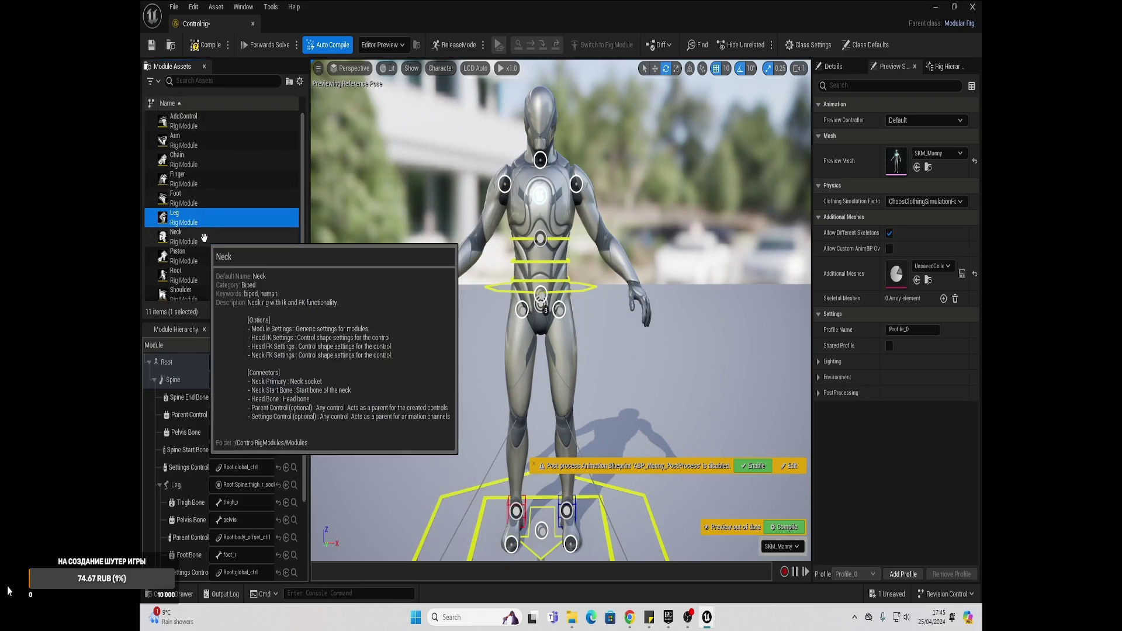
{"action": "left_click_drag", "start_coordinate": [176, 236], "coordinate": [540, 156]}
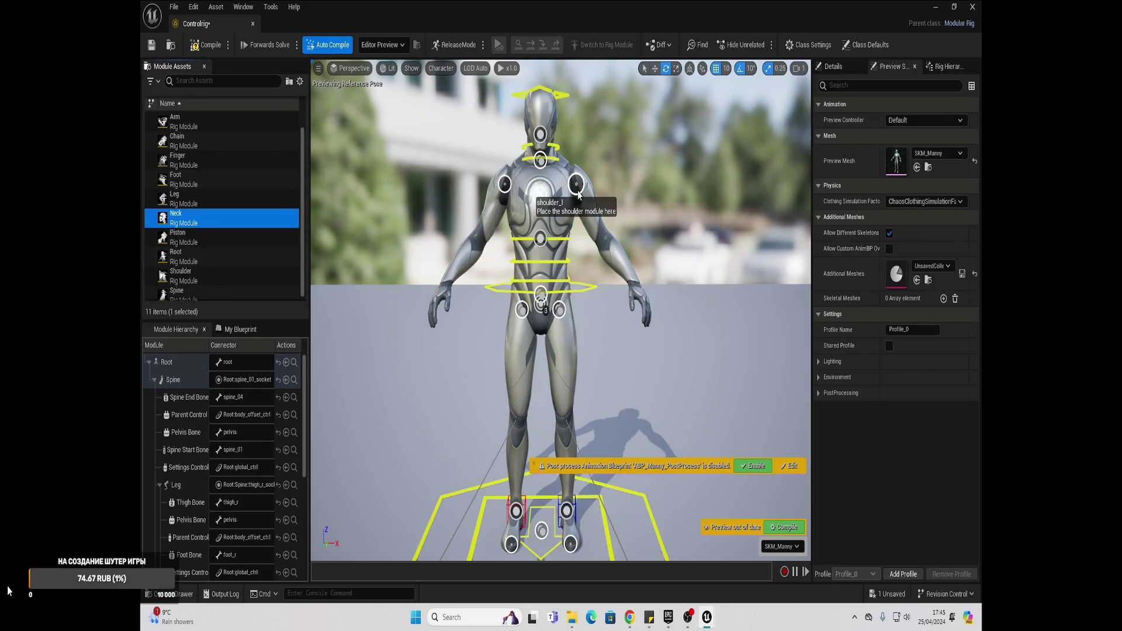
{"action": "left_click", "coordinate": [198, 280]}
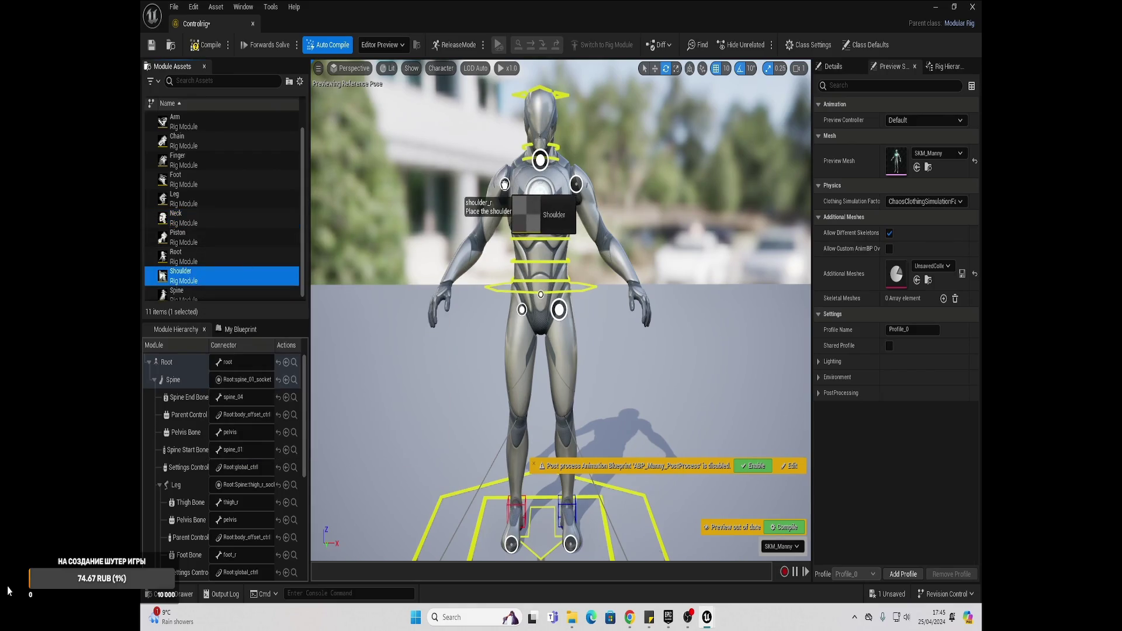
{"action": "left_click_drag", "start_coordinate": [212, 275], "coordinate": [577, 187]}
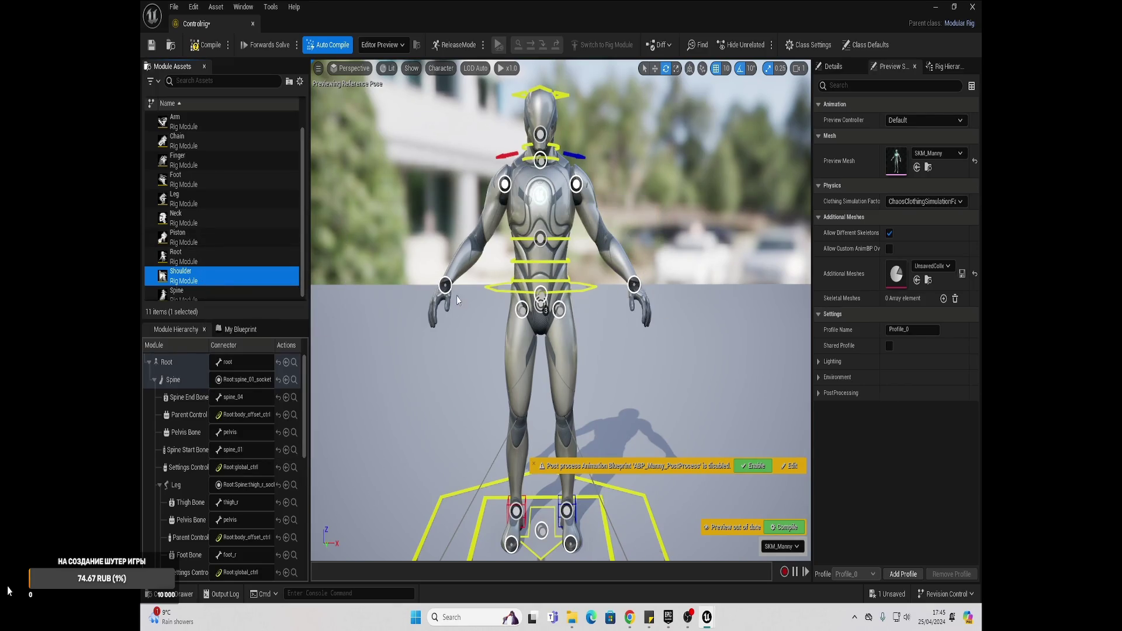
{"action": "scroll", "coordinate": [177, 220], "scroll_direction": "up", "scroll_amount": 1}
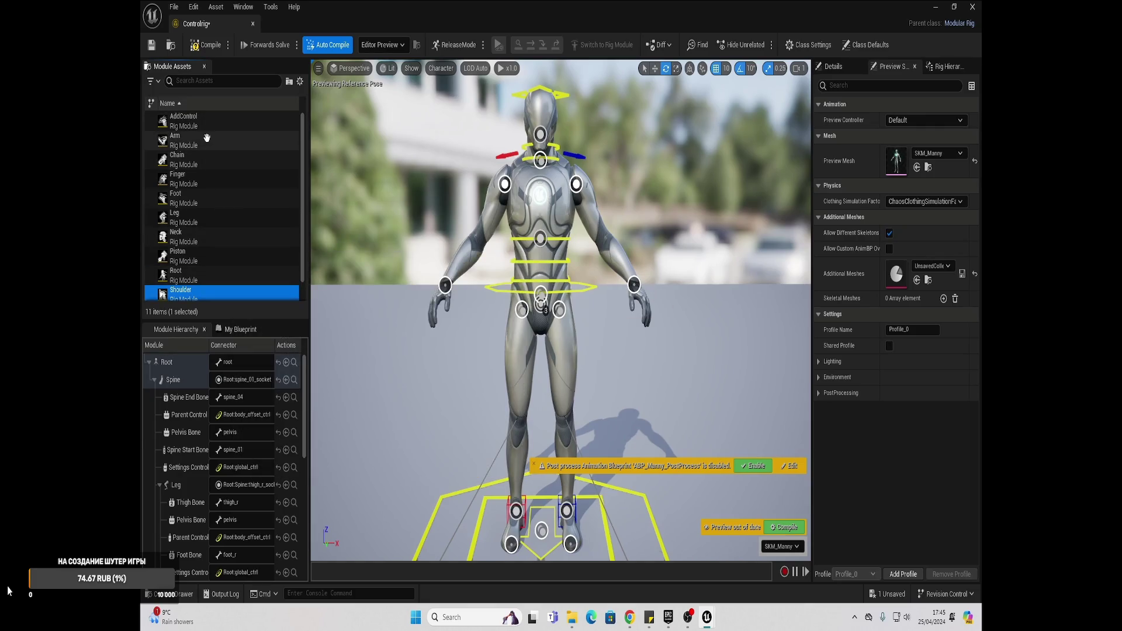
{"action": "left_click_drag", "start_coordinate": [175, 140], "coordinate": [632, 284]}
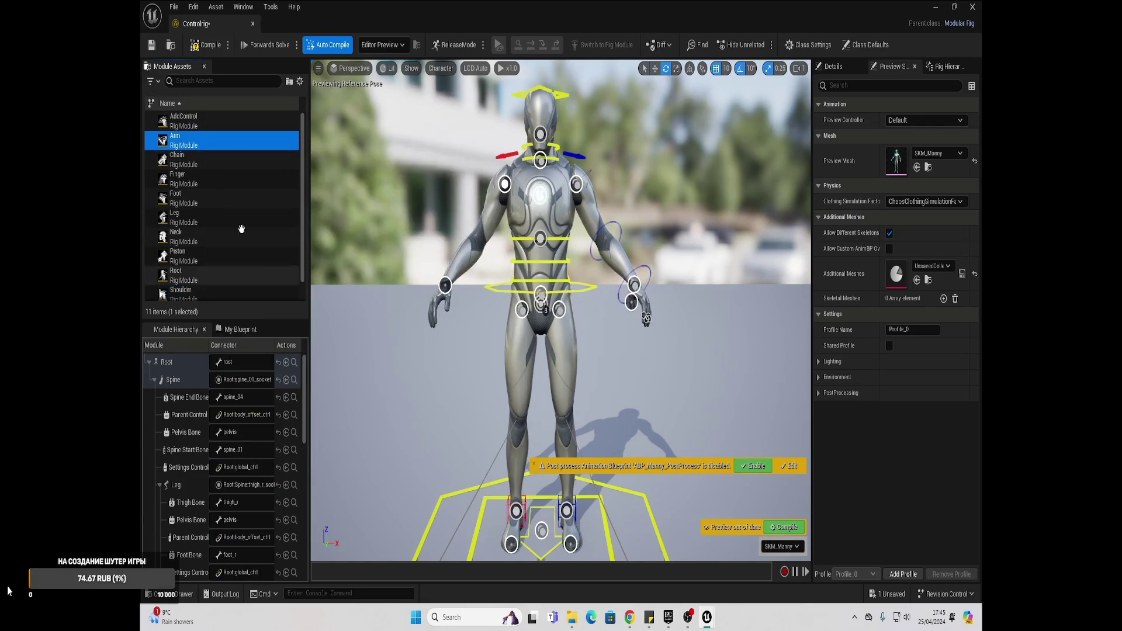
{"action": "left_click_drag", "start_coordinate": [178, 143], "coordinate": [451, 284]}
- Frame the left hand, attach a Finger module to its finger socket, and hide the socket connectors
{"action": "key", "text": "f"}
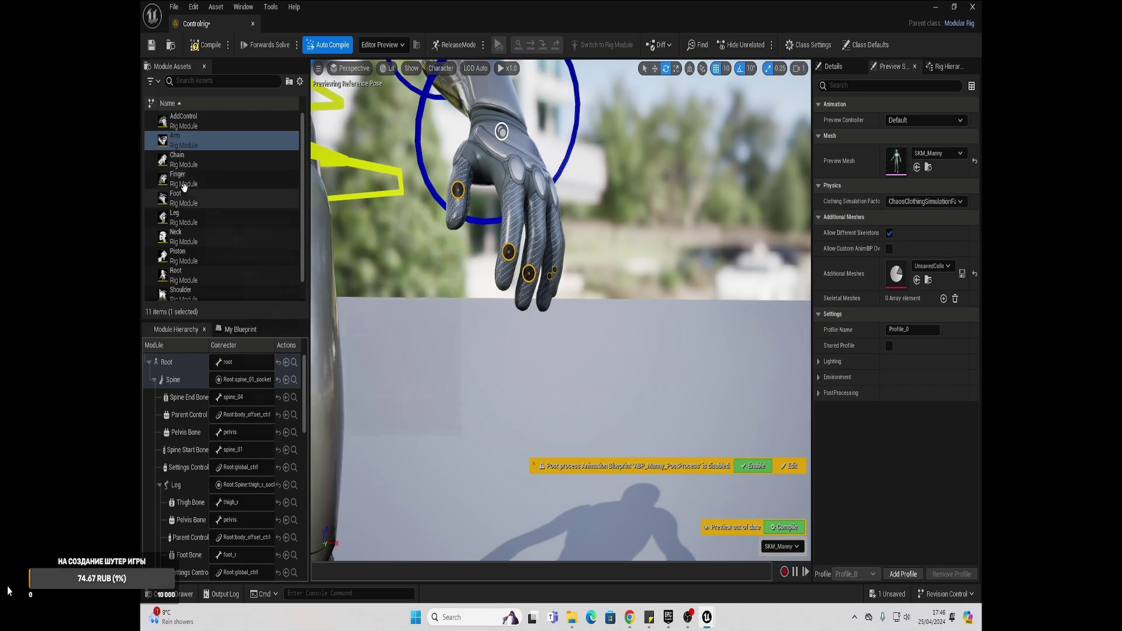
{"action": "mouse_move", "coordinate": [183, 187]}
{"action": "left_mouse_down"}
{"action": "mouse_move", "coordinate": [549, 252]}
{"action": "mouse_move", "coordinate": [514, 252]}
{"action": "mouse_move", "coordinate": [655, 307]}
{"action": "left_mouse_up"}
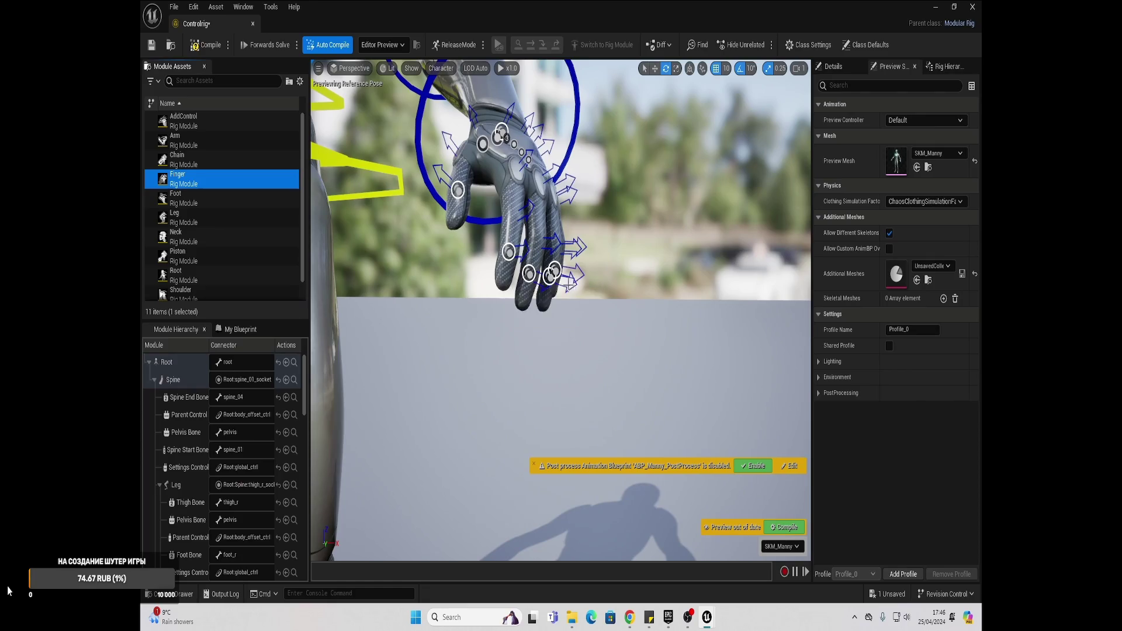
{"action": "scroll", "coordinate": [553, 281], "scroll_direction": "down", "scroll_amount": 10}
{"action": "key", "text": "f"}
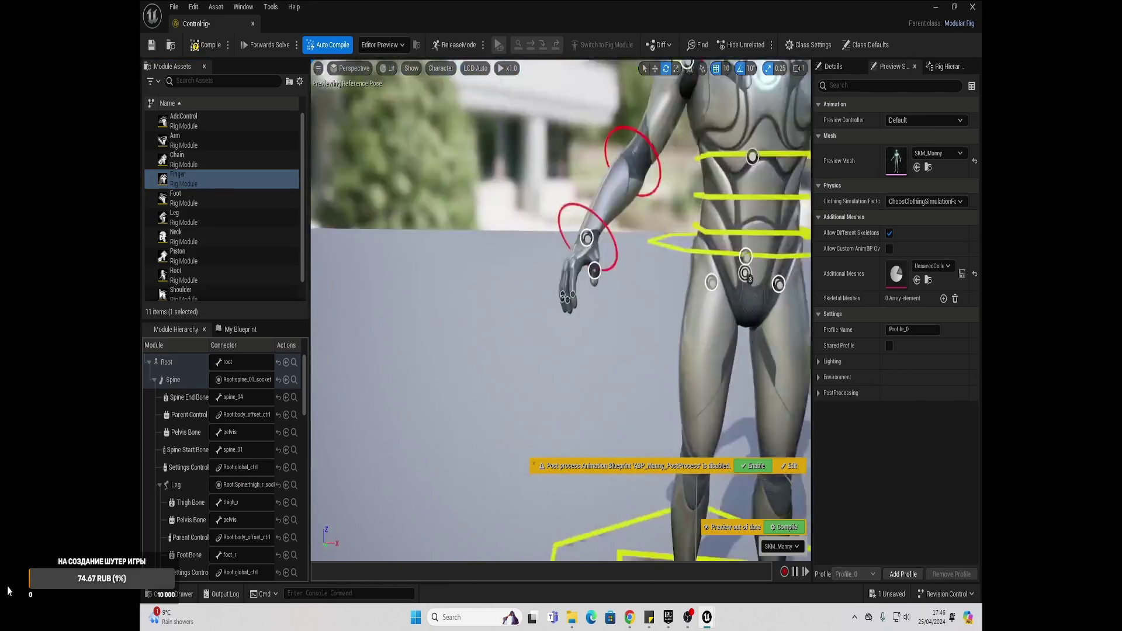
{"action": "left_click_drag", "start_coordinate": [177, 179], "coordinate": [549, 361]}
{"action": "scroll", "coordinate": [614, 265], "scroll_direction": "down", "scroll_amount": 8}
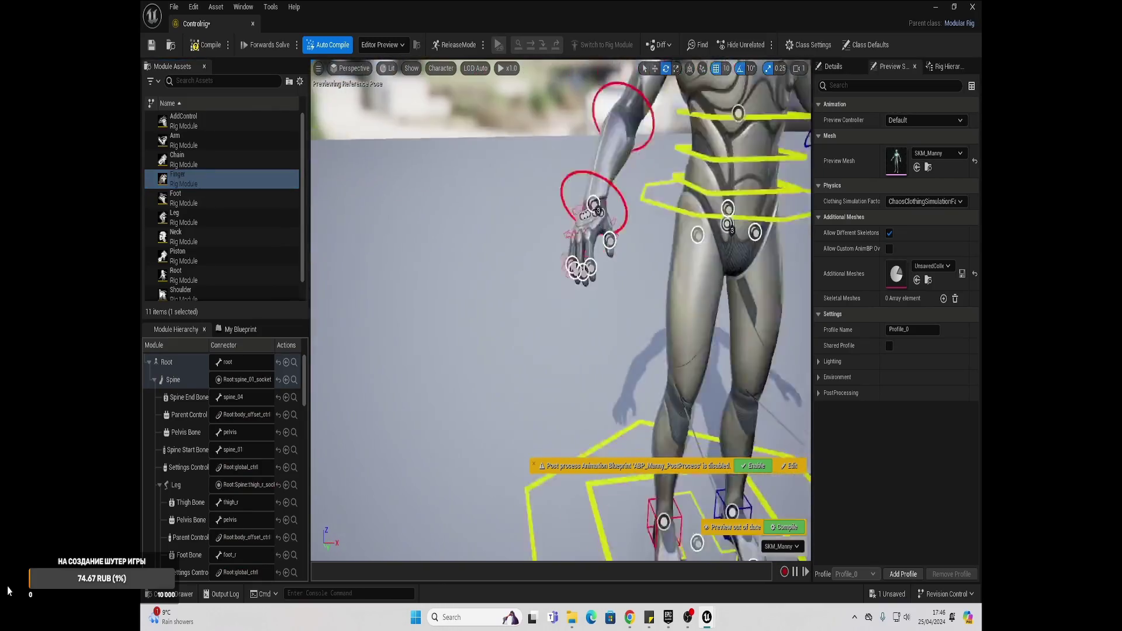
{"action": "scroll", "coordinate": [527, 165], "scroll_direction": "down", "scroll_amount": 5}
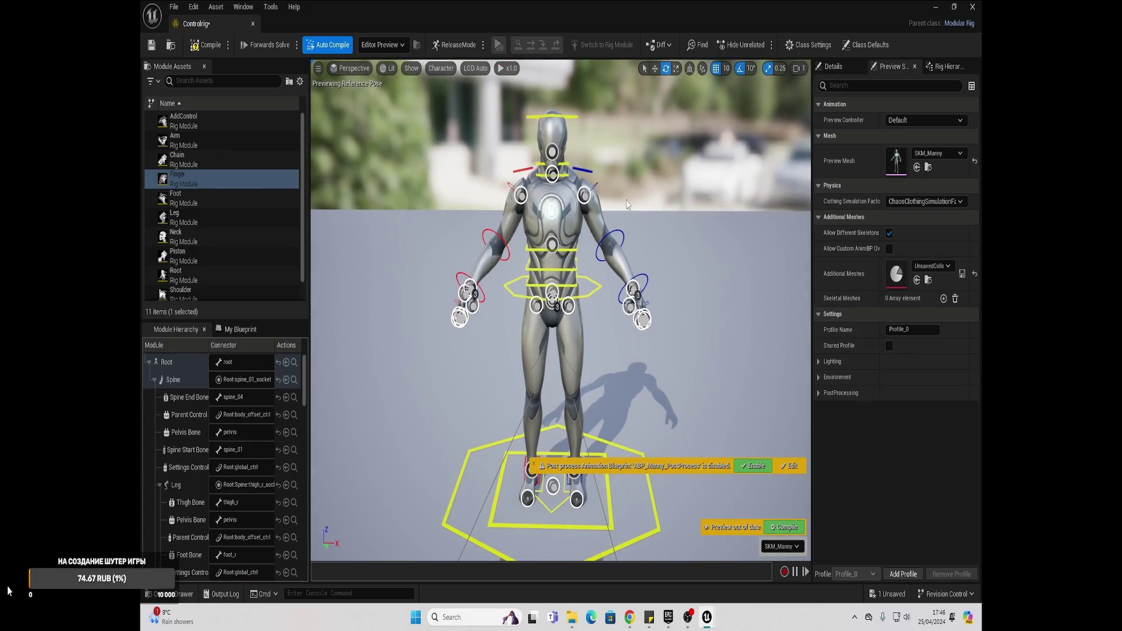
{"action": "key", "text": "y"}
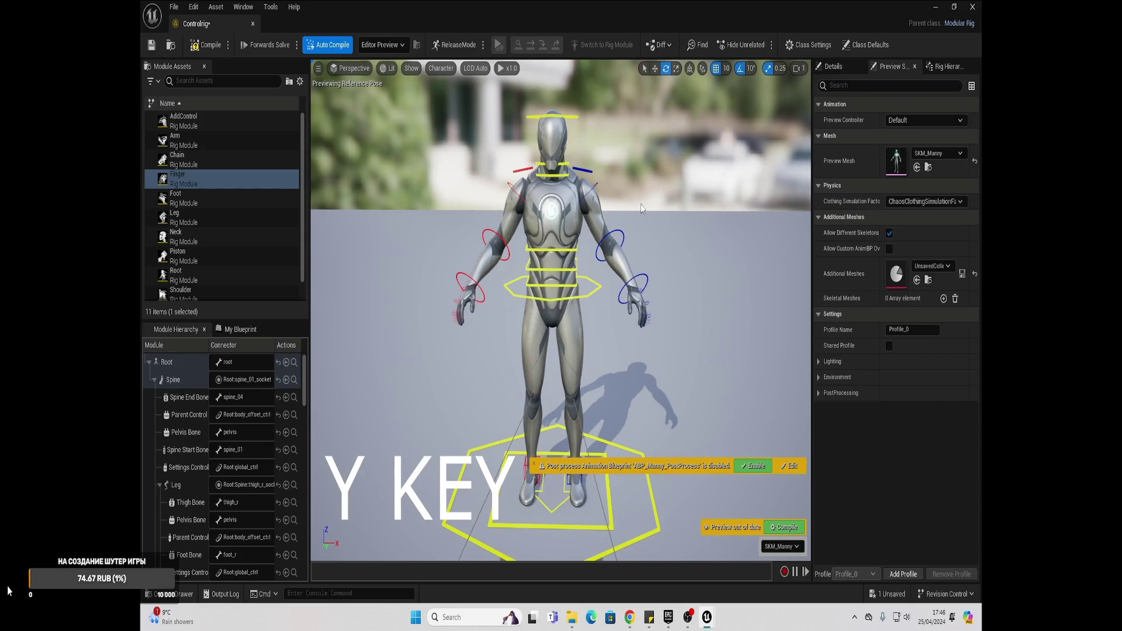
- Rotate the spine control to bend the mannequin's upper body about 20 degrees
{"action": "left_click", "coordinate": [615, 234]}
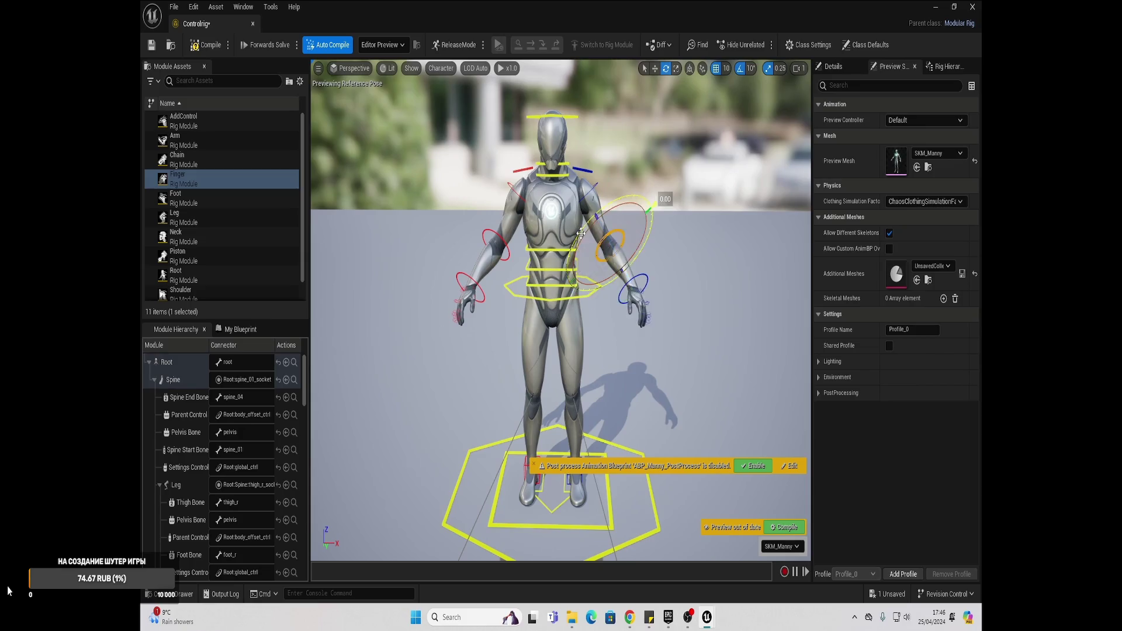
{"action": "left_click", "coordinate": [538, 271]}
{"action": "mouse_move", "coordinate": [602, 277]}
{"action": "left_mouse_down"}
{"action": "mouse_move", "coordinate": [603, 249]}
{"action": "mouse_move", "coordinate": [602, 263]}
{"action": "mouse_move", "coordinate": [572, 217]}
{"action": "left_mouse_up"}
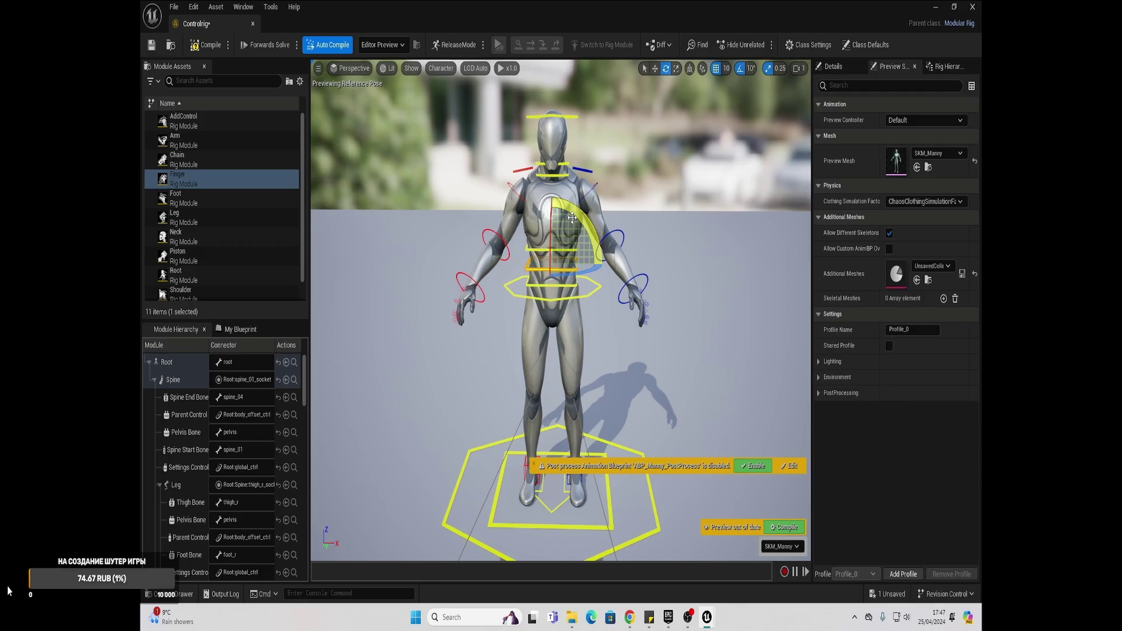
- Switch the preview mesh to SKM_Bot and orbit around the robot
{"action": "left_click", "coordinate": [937, 153]}
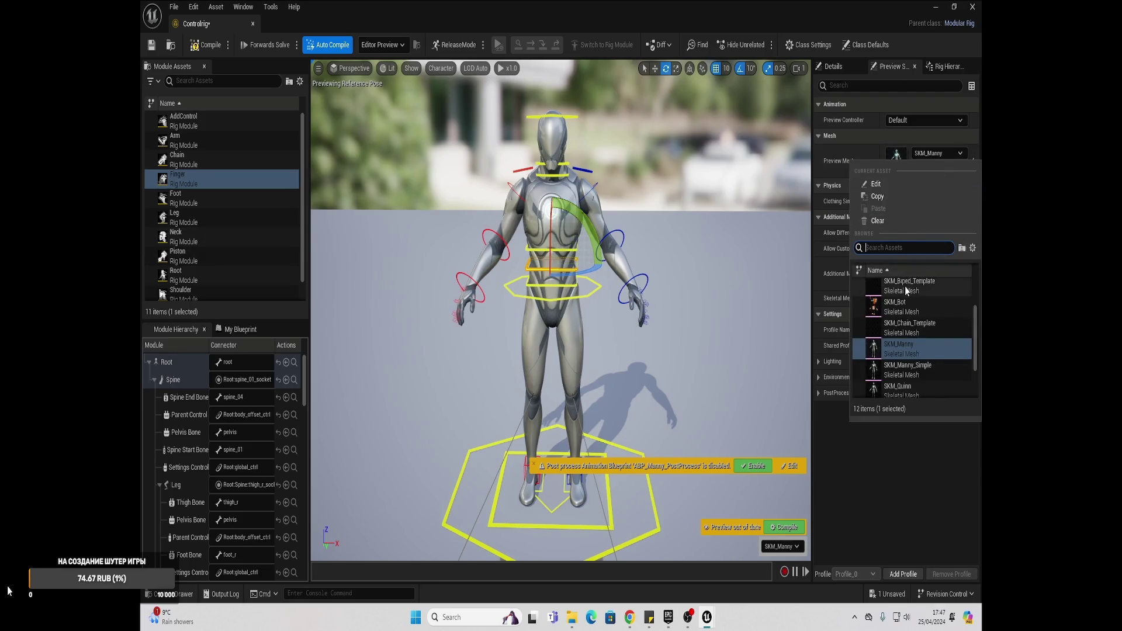
{"action": "left_click", "coordinate": [905, 302]}
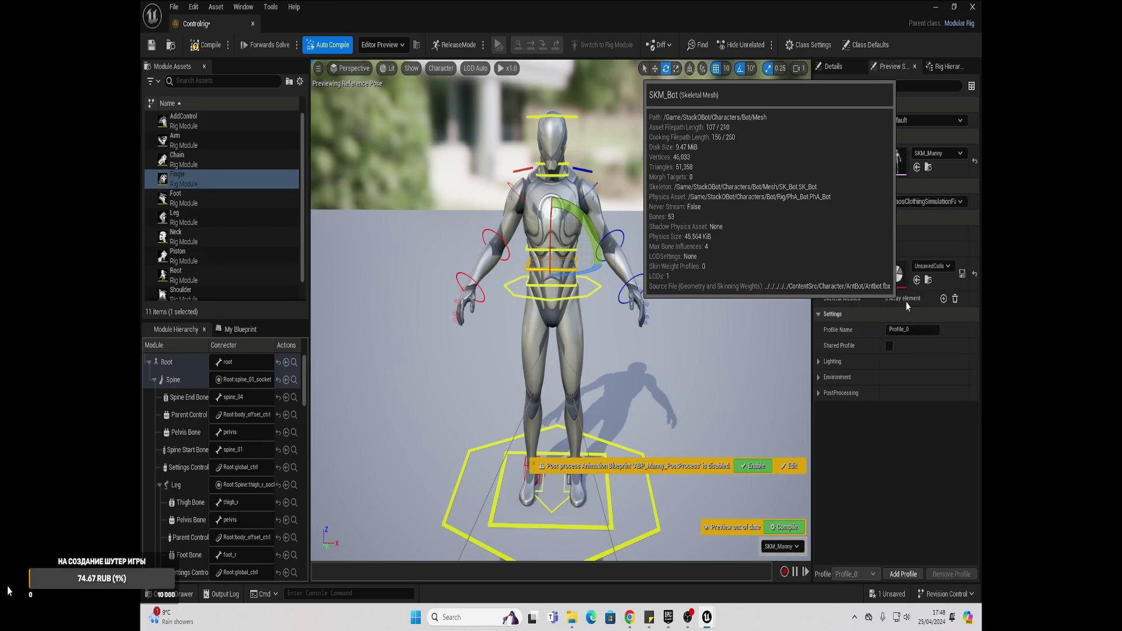
{"action": "scroll", "coordinate": [512, 228], "scroll_direction": "up", "scroll_amount": 3}
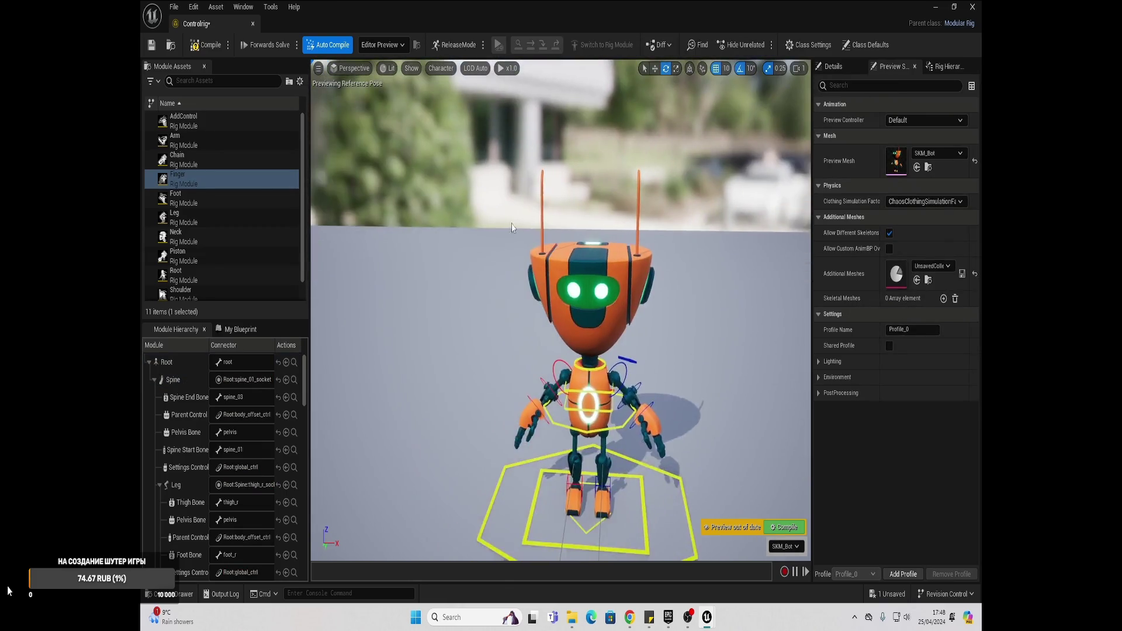
{"action": "scroll", "coordinate": [513, 225], "scroll_direction": "up", "scroll_amount": 3}
{"action": "left_click_drag", "start_coordinate": [498, 221], "coordinate": [467, 222]}
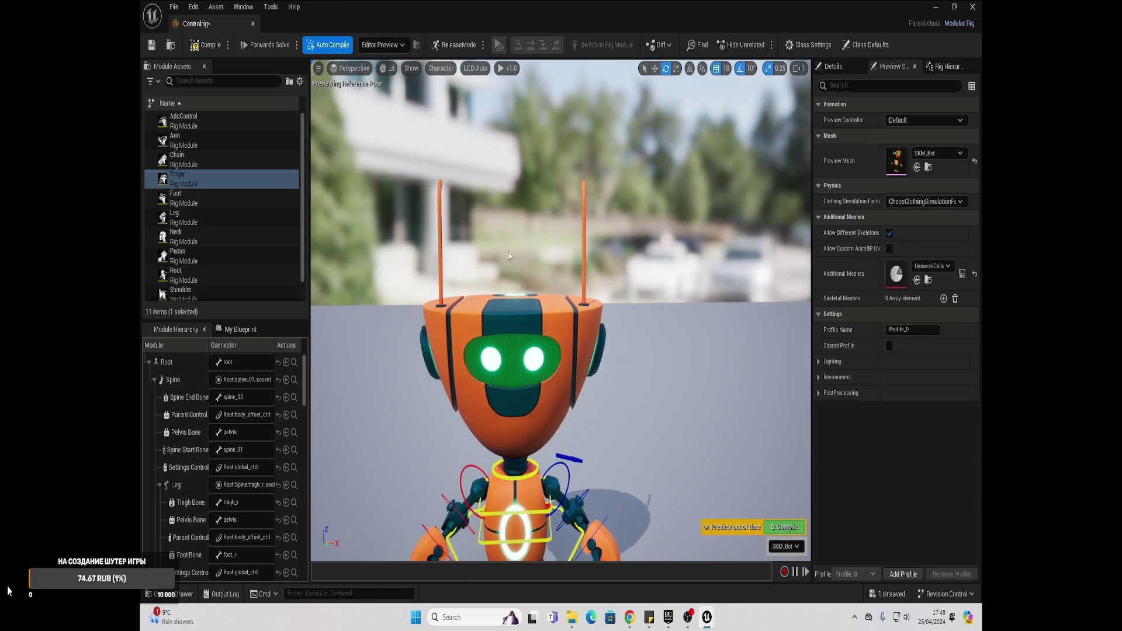
{"action": "left_click_drag", "start_coordinate": [604, 266], "coordinate": [579, 327]}
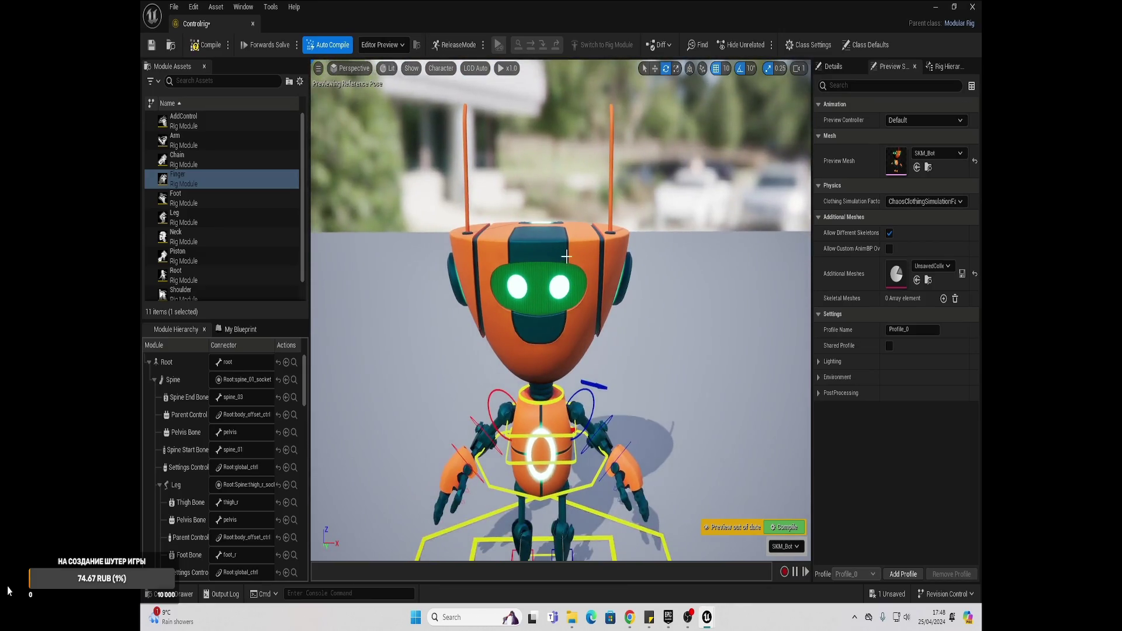
{"action": "left_click_drag", "start_coordinate": [566, 256], "coordinate": [607, 257]}
- Display Bones as All Hierarchy and select the left antenna's bones
{"action": "left_click", "coordinate": [440, 68]}
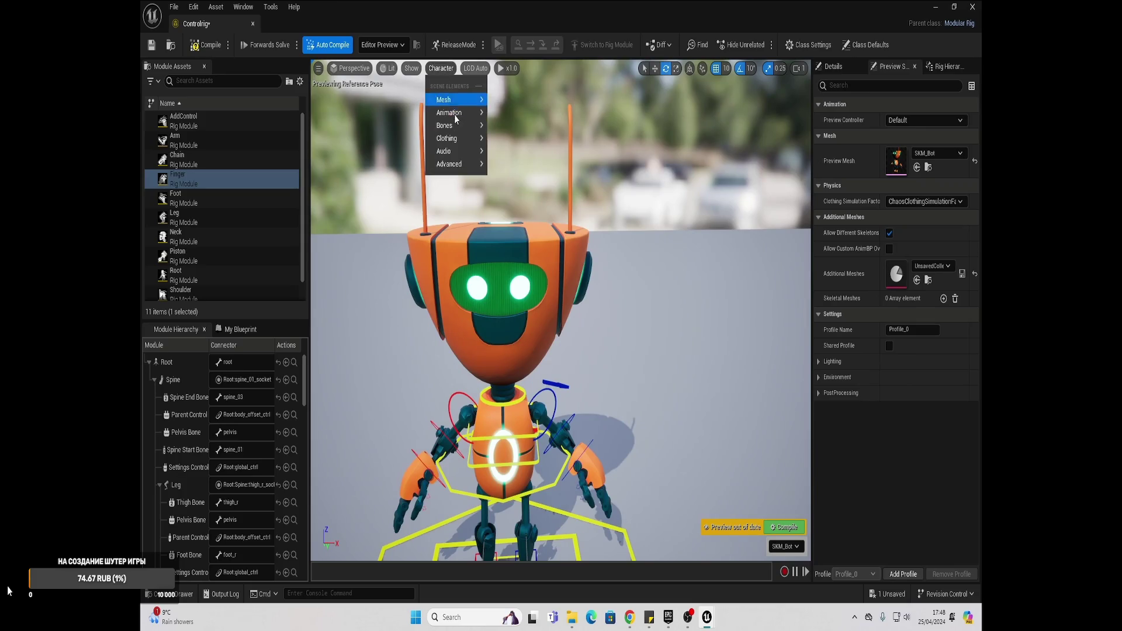
{"action": "mouse_move", "coordinate": [460, 127]}
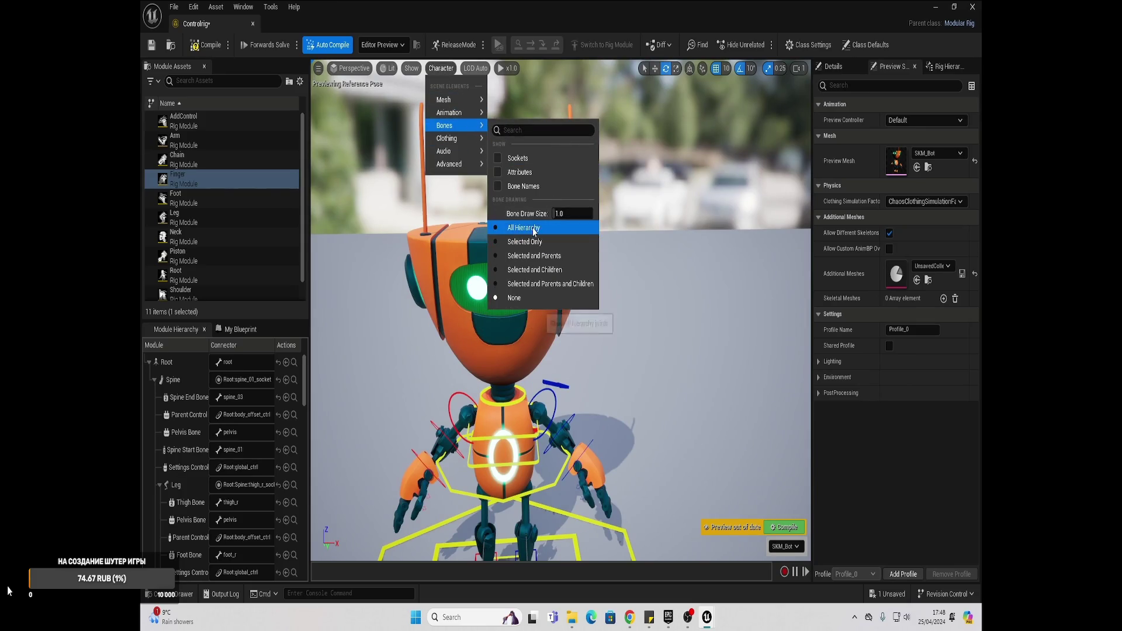
{"action": "left_click", "coordinate": [525, 227]}
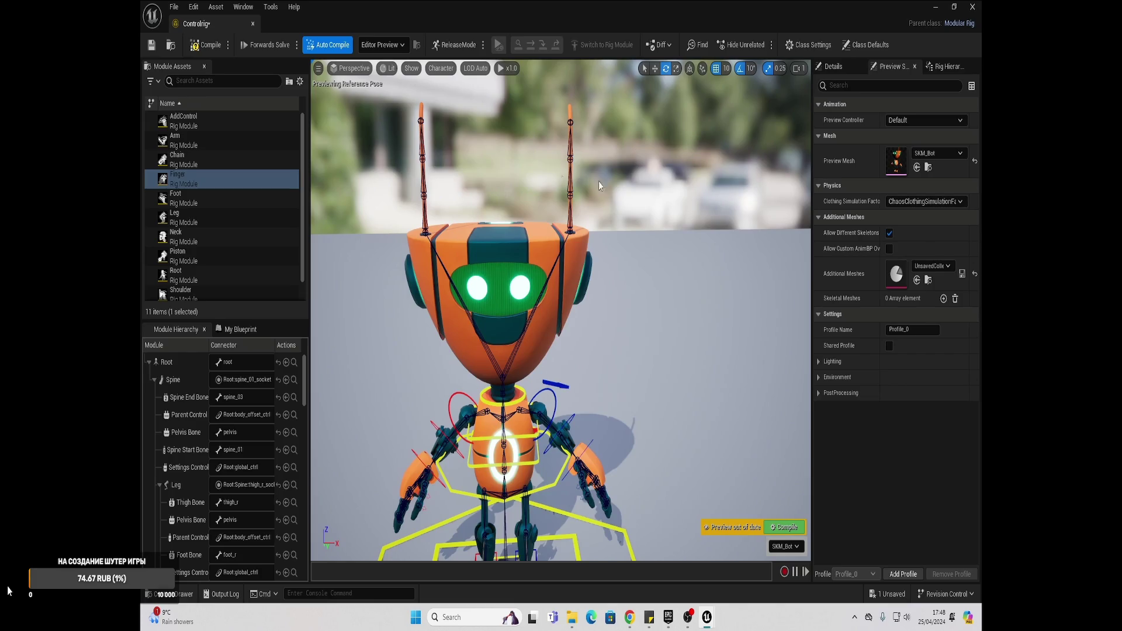
{"action": "left_click_drag", "start_coordinate": [597, 343], "coordinate": [449, 244]}
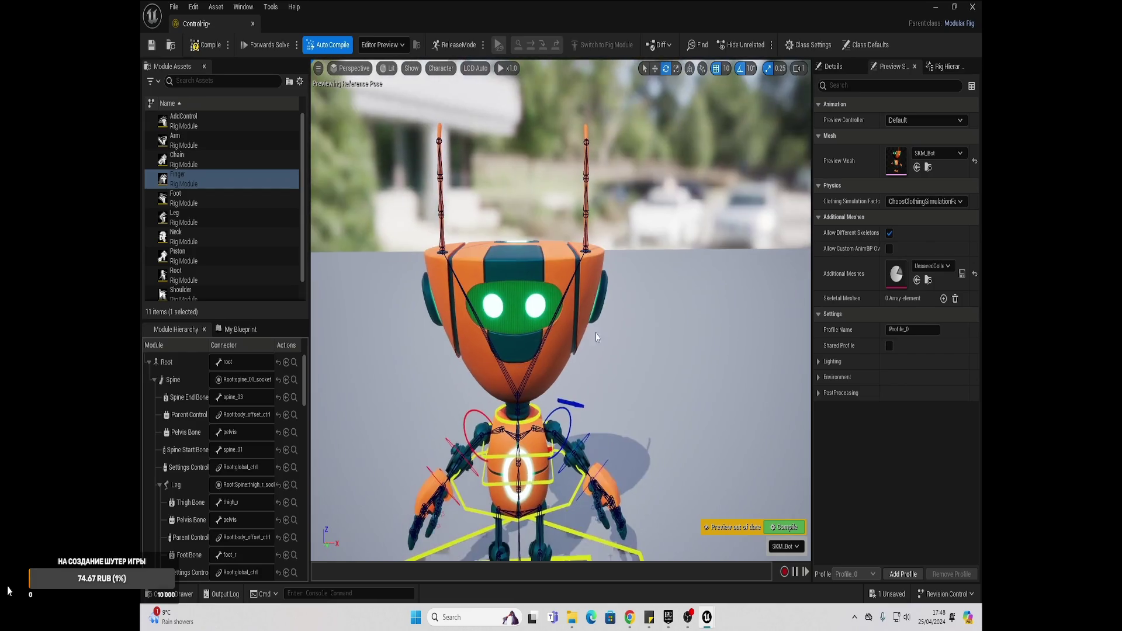
{"action": "left_click", "coordinate": [441, 242]}
- Add a new socket to both selected antenna bones
{"action": "left_click", "coordinate": [584, 234], "text": "ctrl"}
{"action": "right_click", "coordinate": [647, 199]}
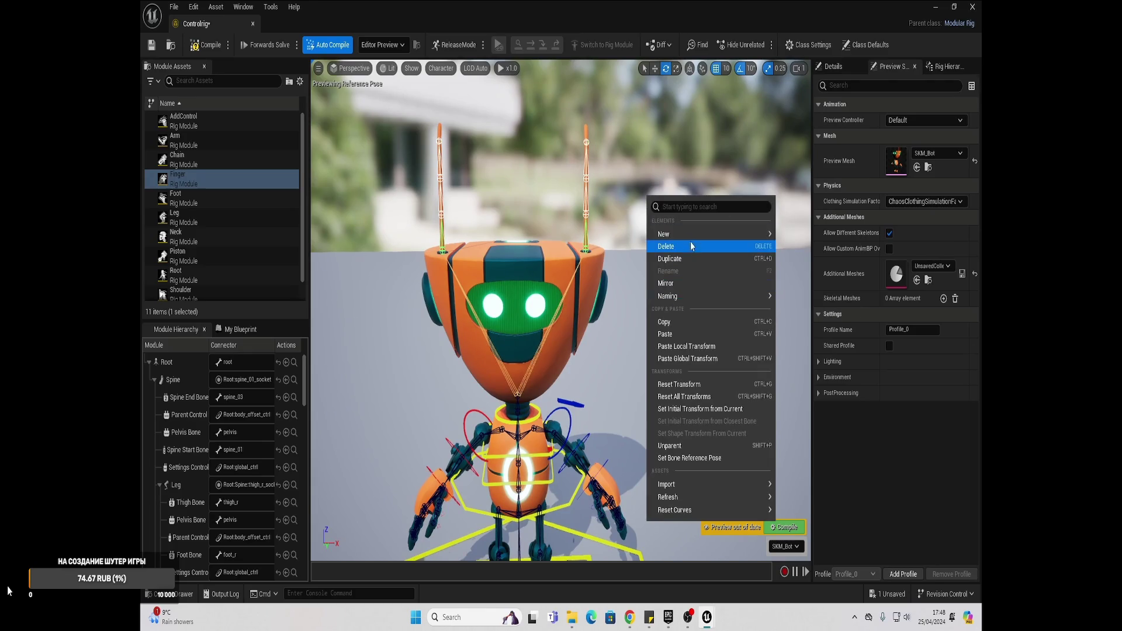
{"action": "mouse_move", "coordinate": [693, 235]}
{"action": "left_click", "coordinate": [801, 288]}
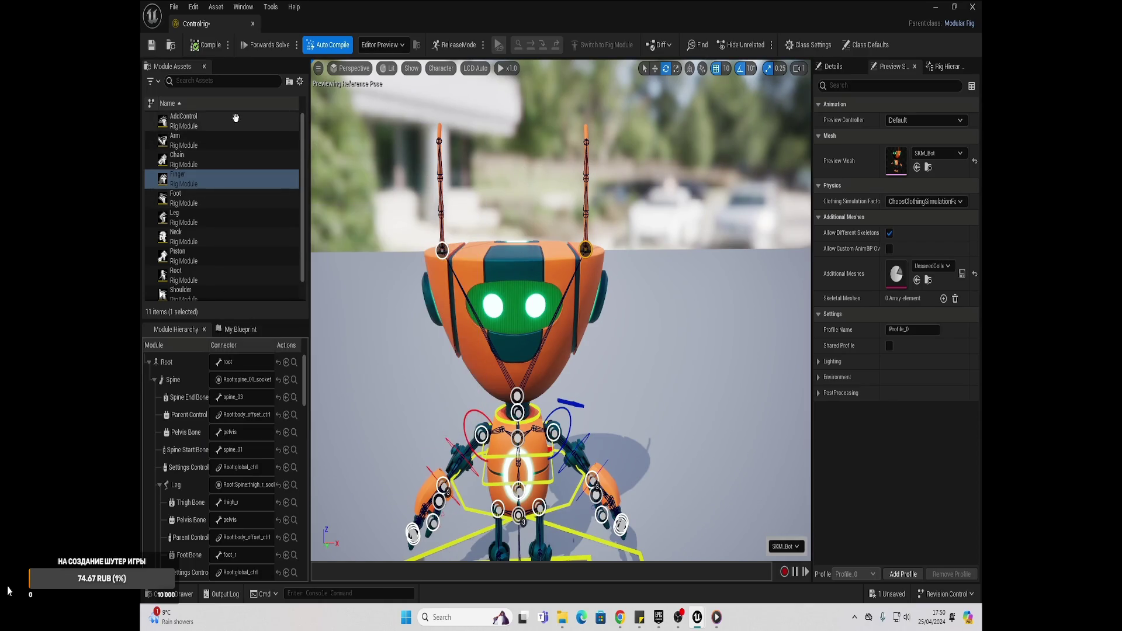
- Attach a Chain module to the right and left antenna sockets
{"action": "mouse_move", "coordinate": [188, 158]}
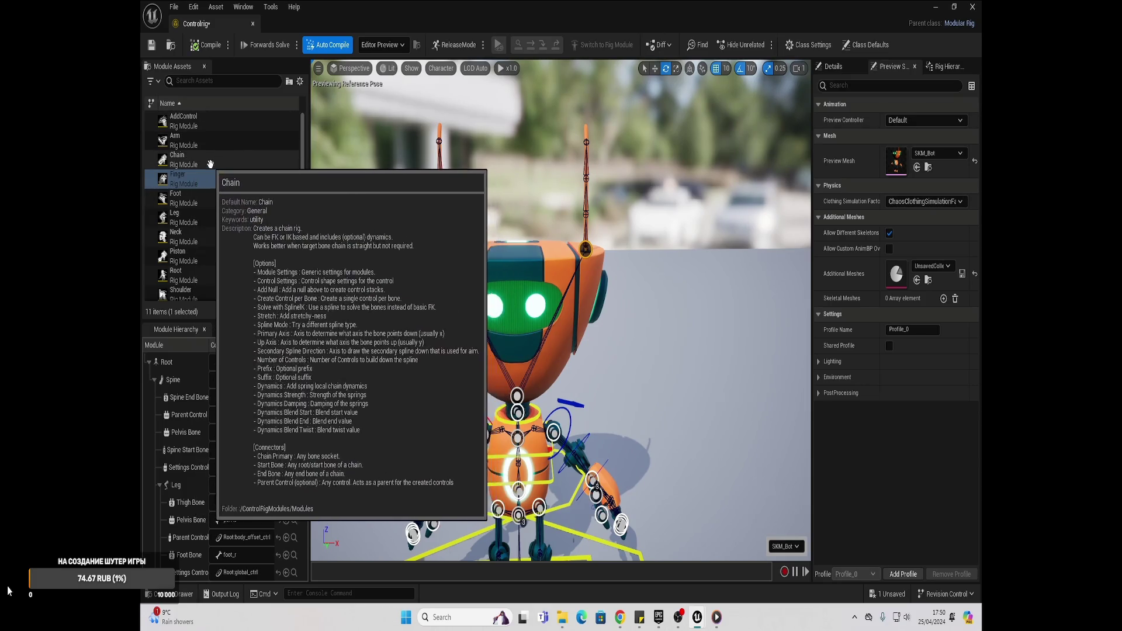
{"action": "left_click", "coordinate": [205, 161]}
{"action": "mouse_move", "coordinate": [205, 161]}
{"action": "left_mouse_down"}
{"action": "mouse_move", "coordinate": [476, 263]}
{"action": "mouse_move", "coordinate": [444, 253]}
{"action": "left_mouse_up"}
{"action": "mouse_move", "coordinate": [196, 165]}
{"action": "left_mouse_down"}
{"action": "mouse_move", "coordinate": [274, 197]}
{"action": "mouse_move", "coordinate": [587, 250]}
{"action": "left_mouse_up"}
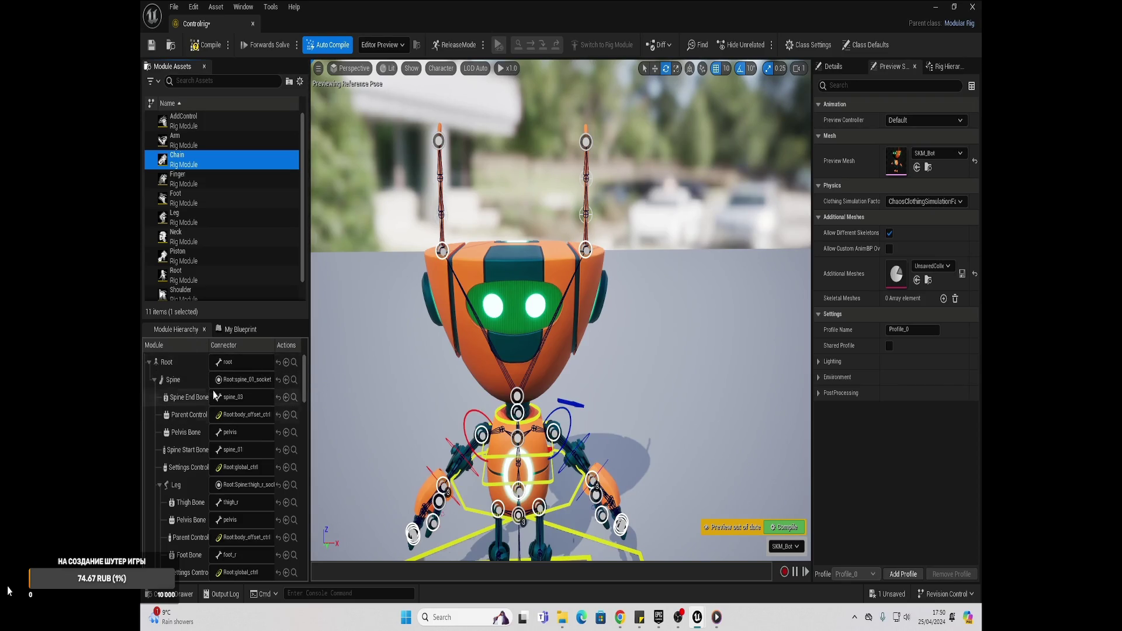
{"action": "left_click_drag", "start_coordinate": [303, 391], "coordinate": [307, 575]}
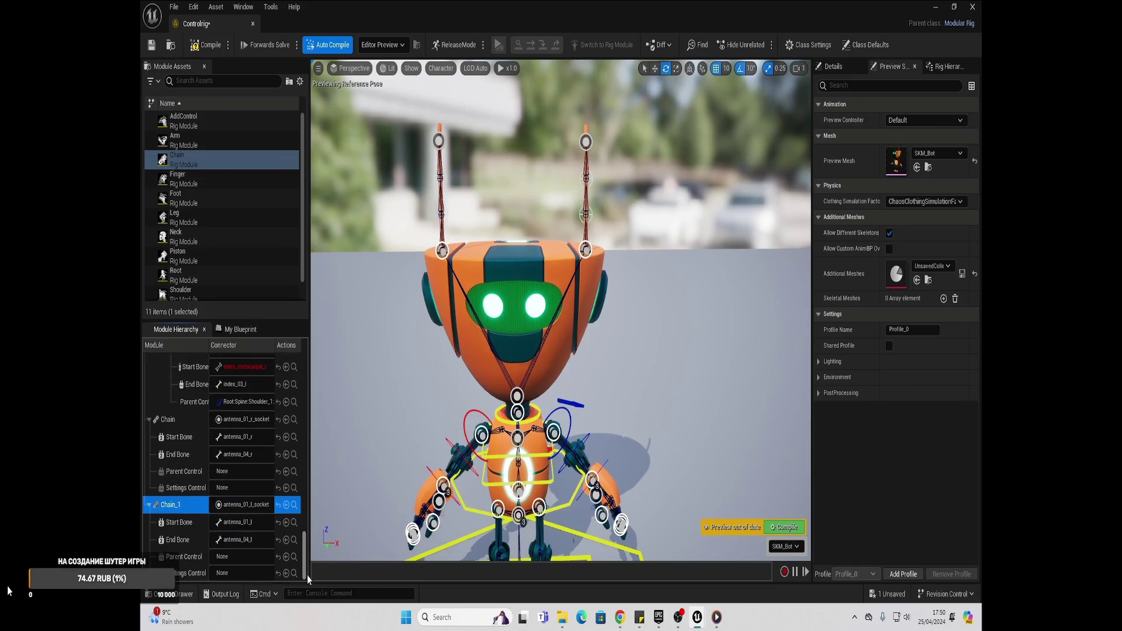
- Rotate the robot's neck control to test the head movement
{"action": "left_click", "coordinate": [177, 422], "text": "ctrl"}
{"action": "mouse_move", "coordinate": [187, 423]}
{"action": "left_mouse_down"}
{"action": "mouse_move", "coordinate": [202, 414]}
{"action": "mouse_move", "coordinate": [190, 390]}
{"action": "left_mouse_up"}
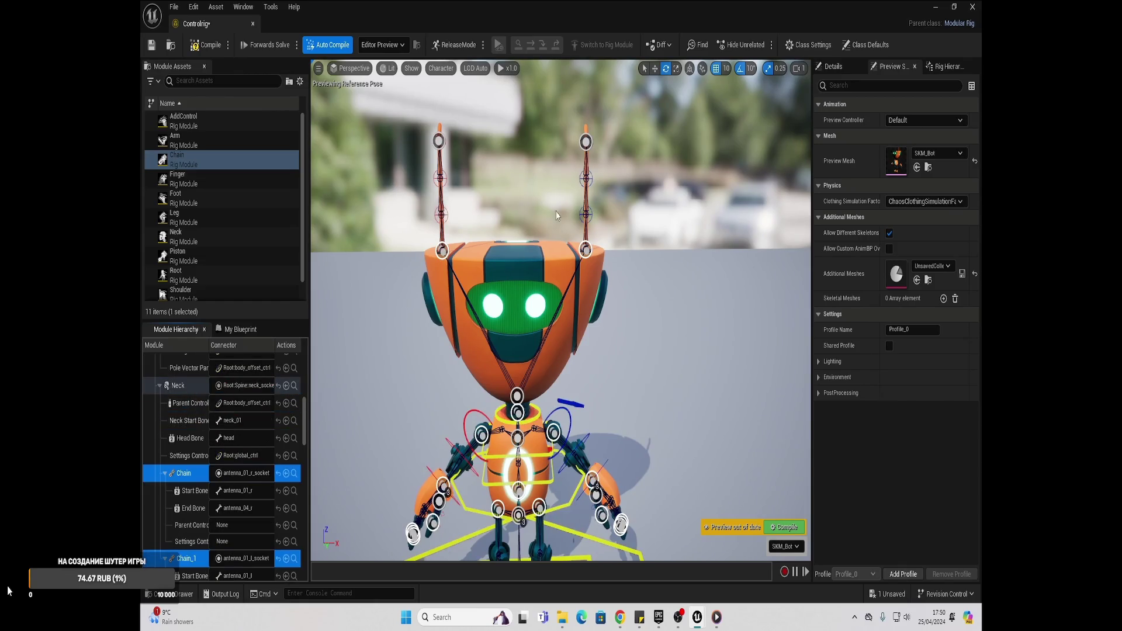
{"action": "left_click", "coordinate": [552, 358]}
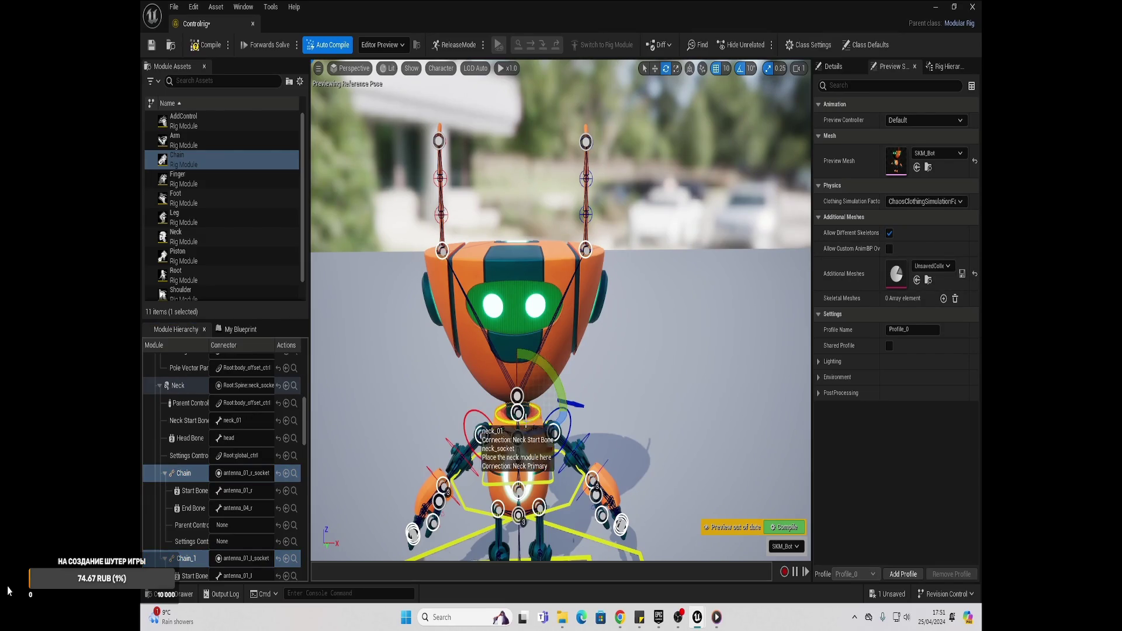
{"action": "mouse_move", "coordinate": [571, 398]}
{"action": "left_mouse_down"}
{"action": "mouse_move", "coordinate": [567, 360]}
{"action": "mouse_move", "coordinate": [539, 336]}
{"action": "mouse_move", "coordinate": [570, 397]}
{"action": "left_mouse_up"}
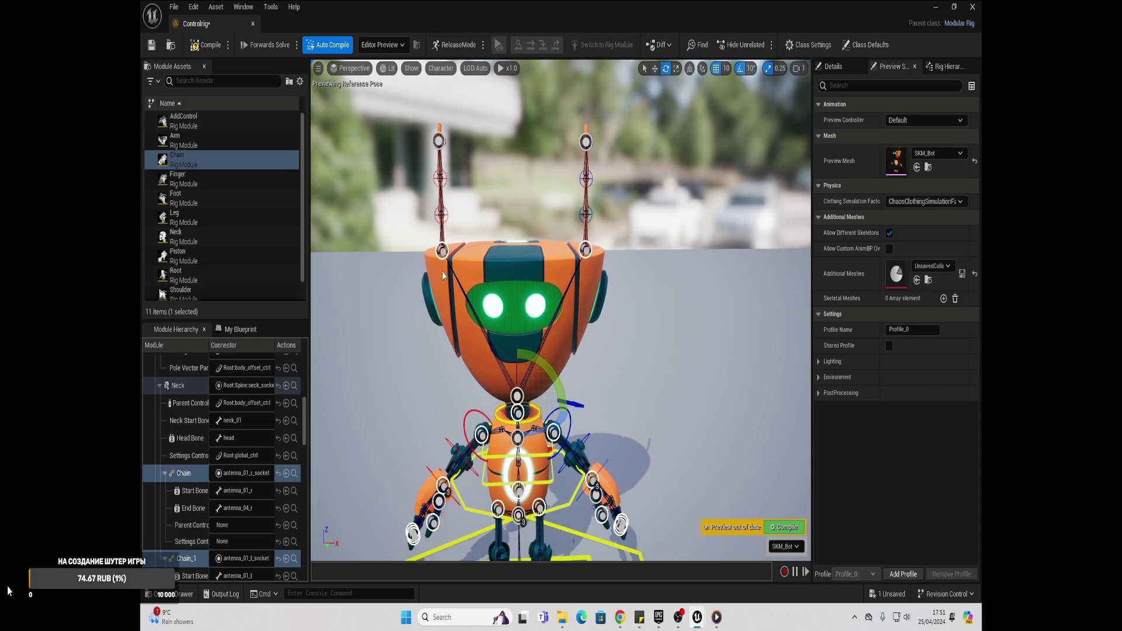
- Set the right antenna Chain module's Parent Control to the head control
{"action": "left_click", "coordinate": [185, 474]}
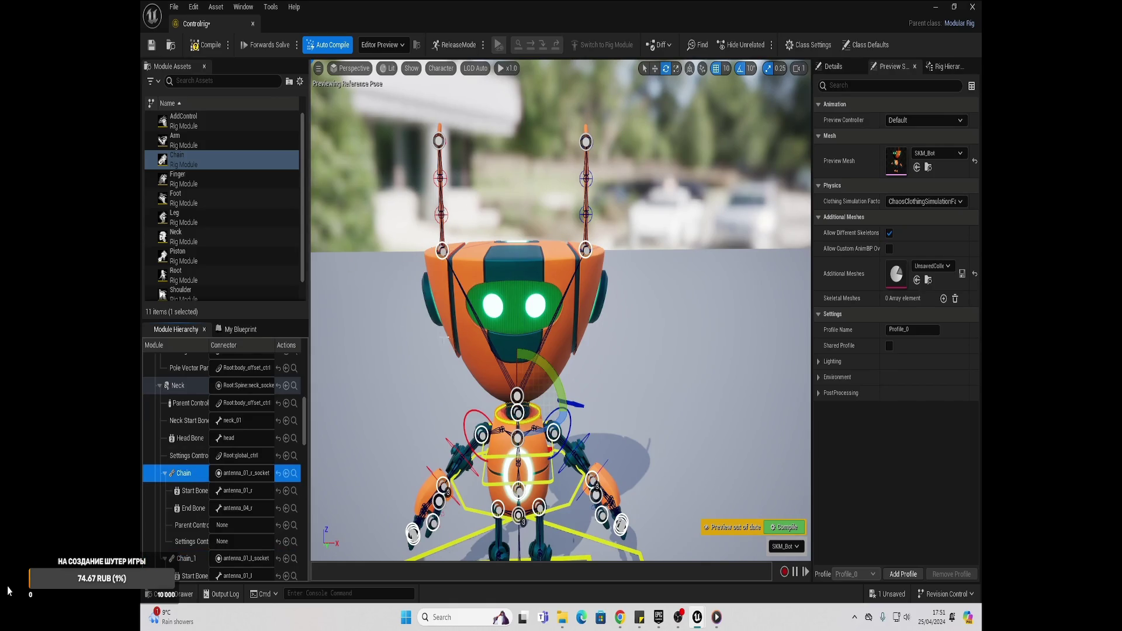
{"action": "left_click", "coordinate": [255, 525]}
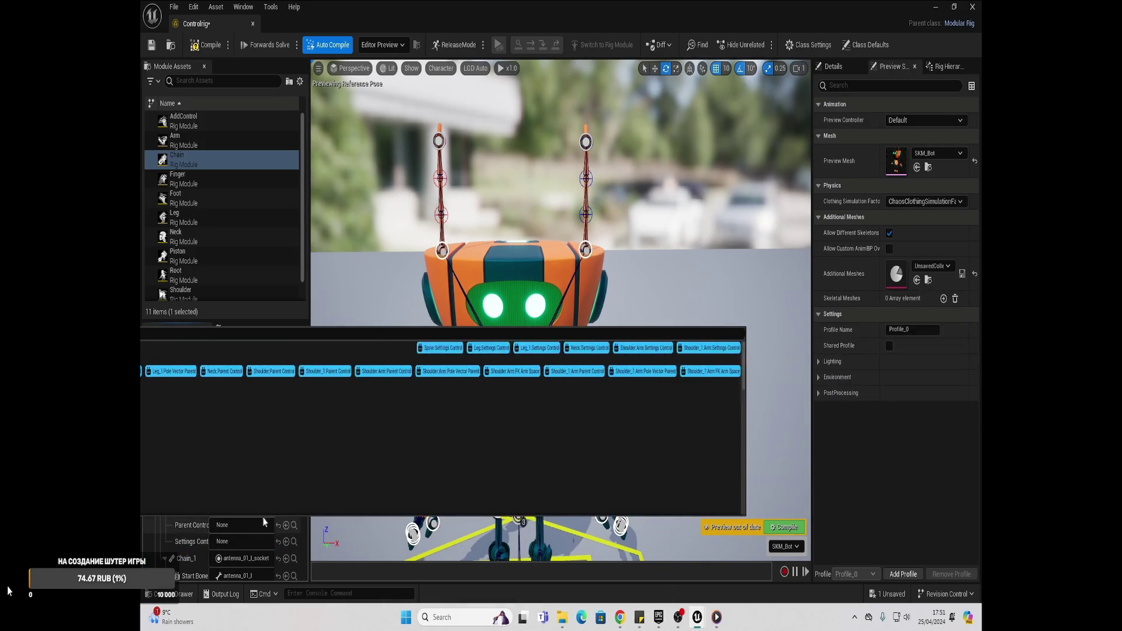
{"action": "left_click", "coordinate": [264, 526]}
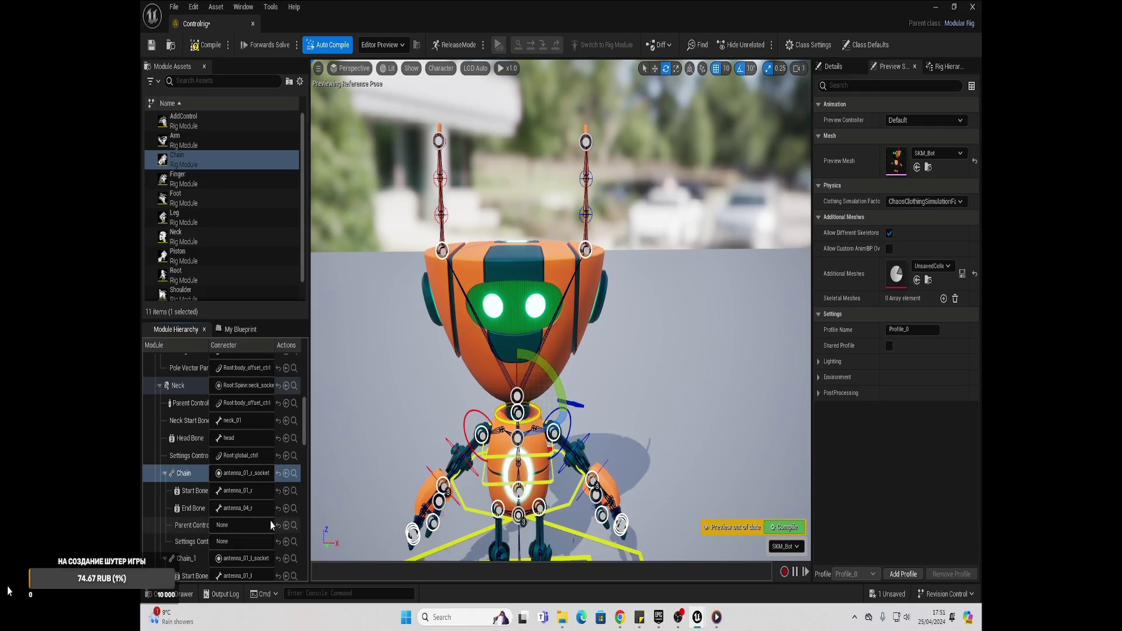
{"action": "left_click", "coordinate": [254, 529]}
{"action": "left_click", "coordinate": [289, 514]}
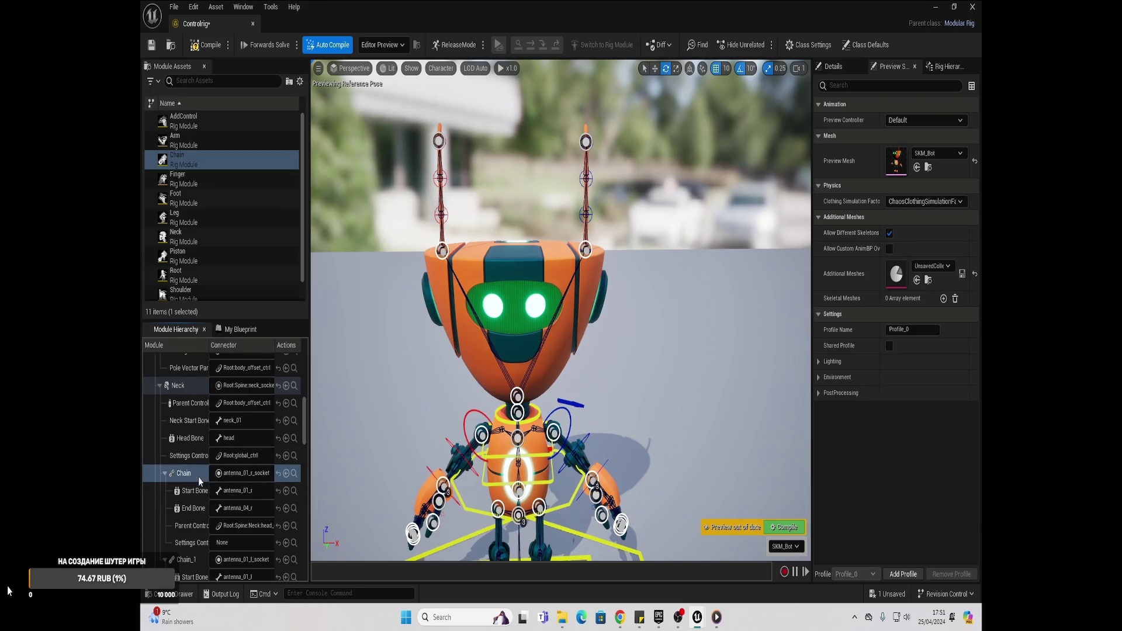
- Auto Resolve the Chain_1 module's connections
{"action": "scroll", "coordinate": [199, 504], "scroll_direction": "down", "scroll_amount": 2}
{"action": "left_click", "coordinate": [189, 522]}
{"action": "right_click", "coordinate": [193, 521]}
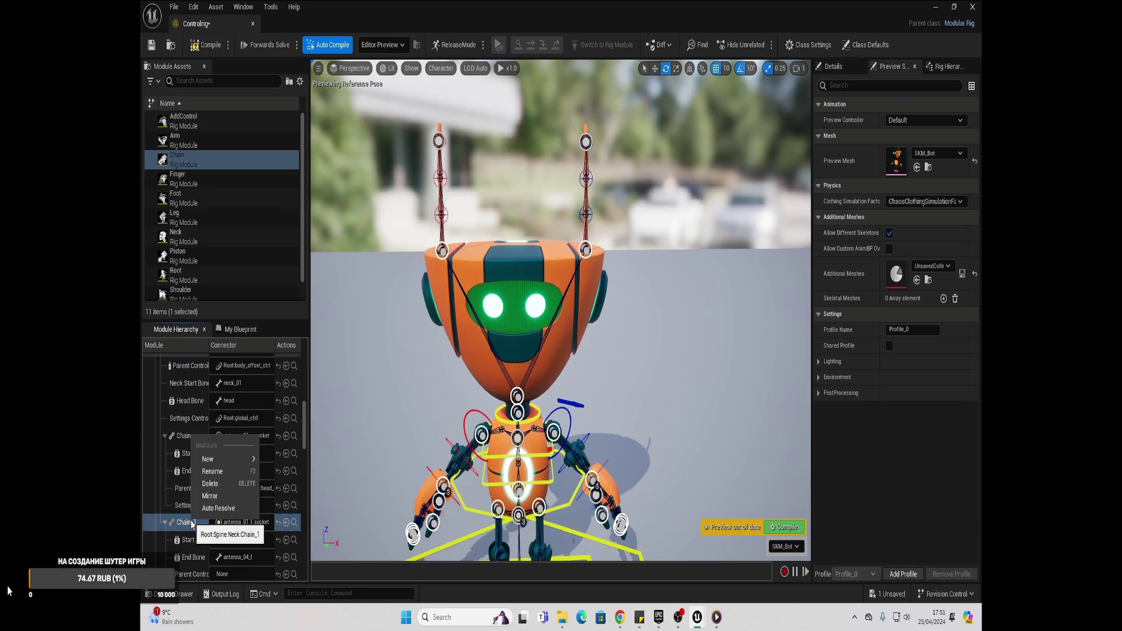
{"action": "left_click", "coordinate": [234, 508]}
- Auto Resolve the Chain module's connections and rotate the head to check the antennas follow
{"action": "scroll", "coordinate": [237, 514], "scroll_direction": "down", "scroll_amount": 2}
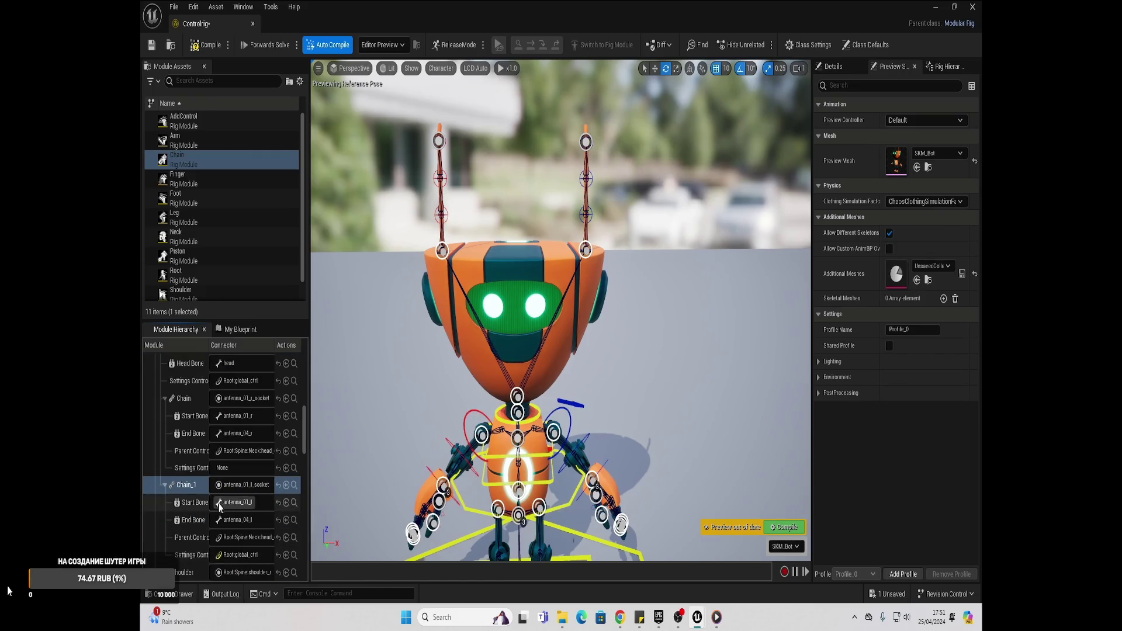
{"action": "scroll", "coordinate": [234, 479], "scroll_direction": "up", "scroll_amount": 1}
{"action": "left_click", "coordinate": [186, 416]}
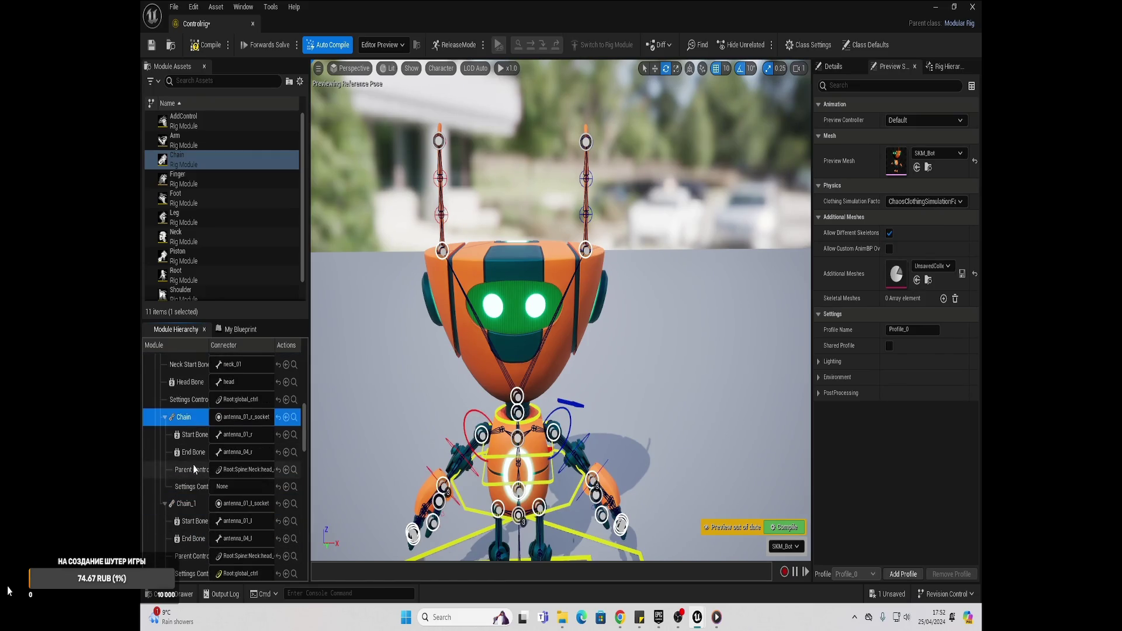
{"action": "right_click", "coordinate": [190, 418]}
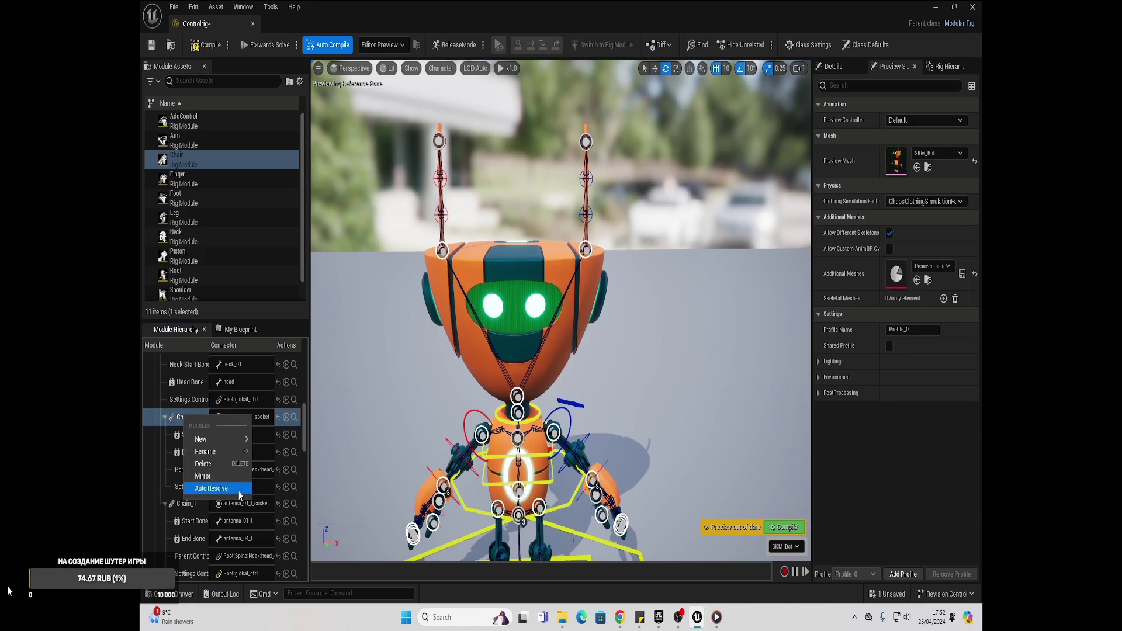
{"action": "left_click", "coordinate": [210, 486]}
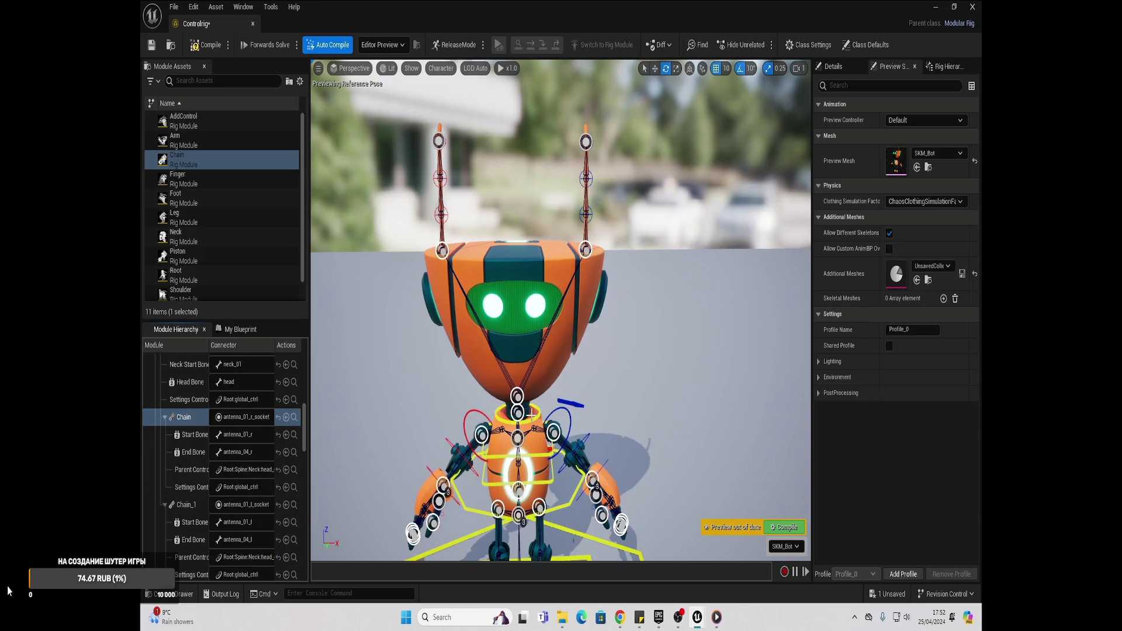
{"action": "left_click_drag", "start_coordinate": [531, 413], "coordinate": [566, 412]}
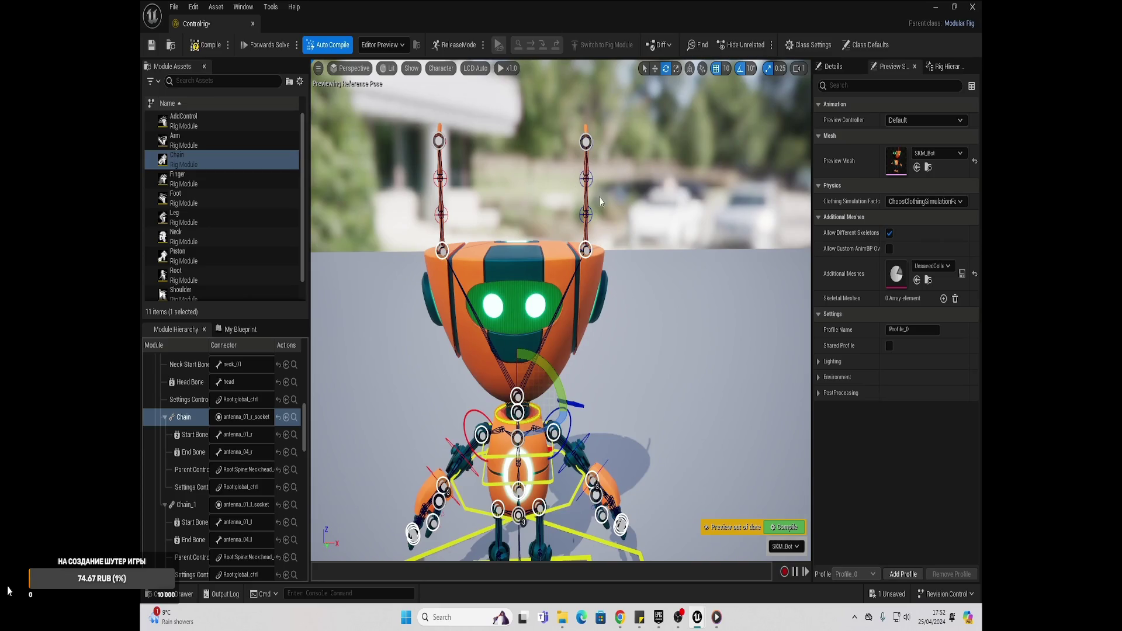
{"action": "left_click", "coordinate": [187, 506], "text": "ctrl"}
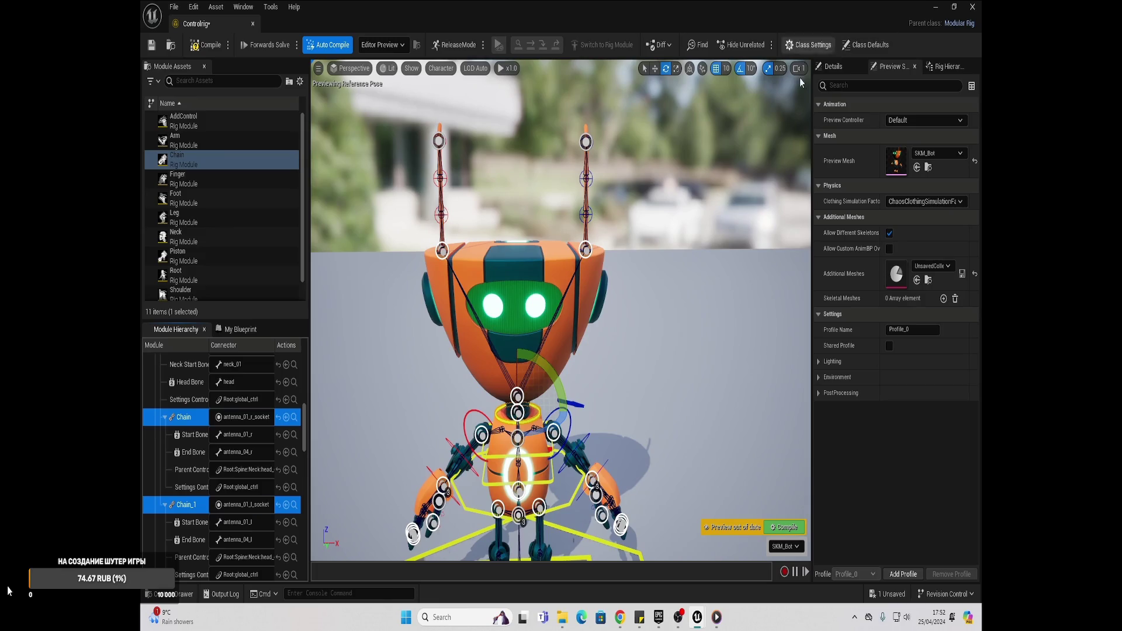
- Enable Dynamics on both antenna Chain modules and rotate the neck to watch them swing
{"action": "left_click", "coordinate": [829, 66]}
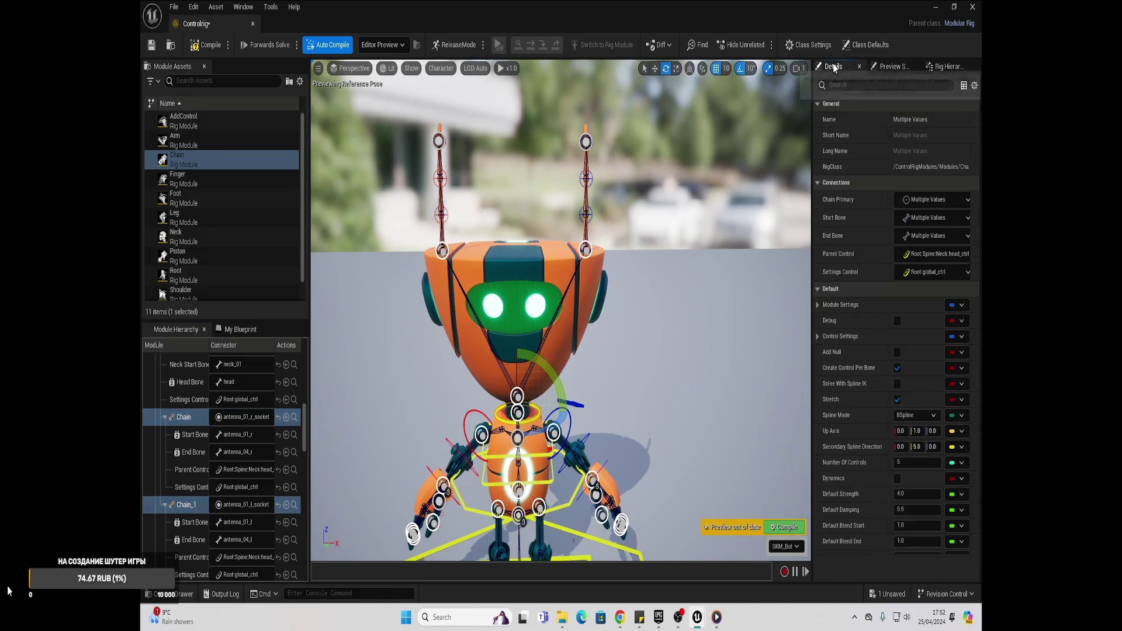
{"action": "left_click", "coordinate": [897, 479]}
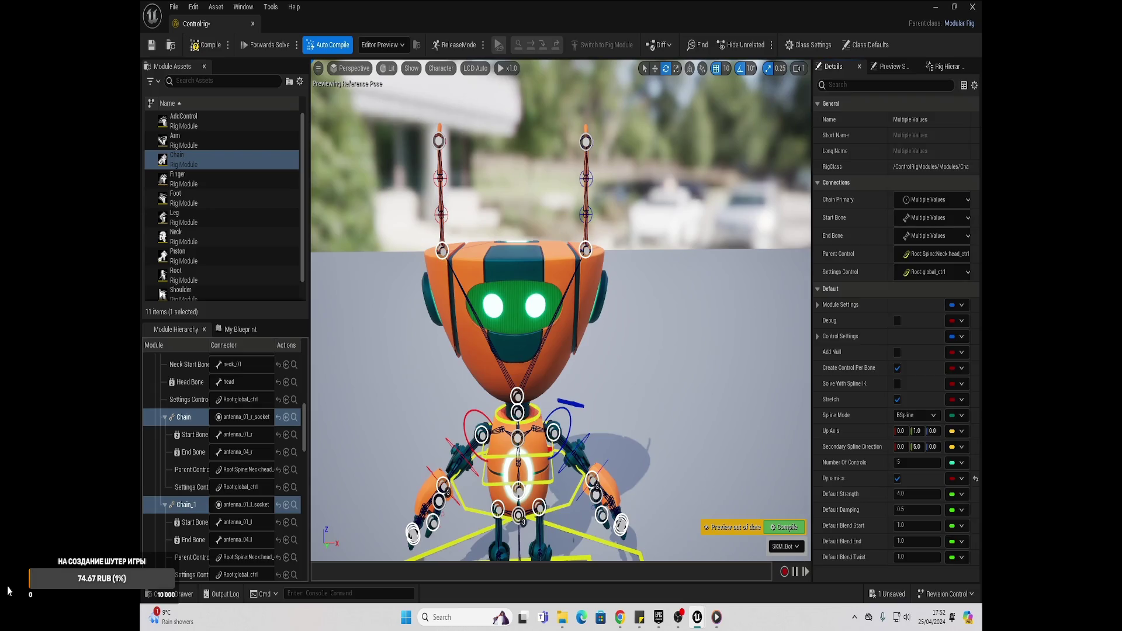
{"action": "mouse_move", "coordinate": [564, 403]}
{"action": "left_mouse_down"}
{"action": "mouse_move", "coordinate": [578, 387]}
{"action": "mouse_move", "coordinate": [583, 429]}
{"action": "mouse_move", "coordinate": [560, 351]}
{"action": "left_mouse_up"}
{"action": "left_click", "coordinate": [8, 590]}
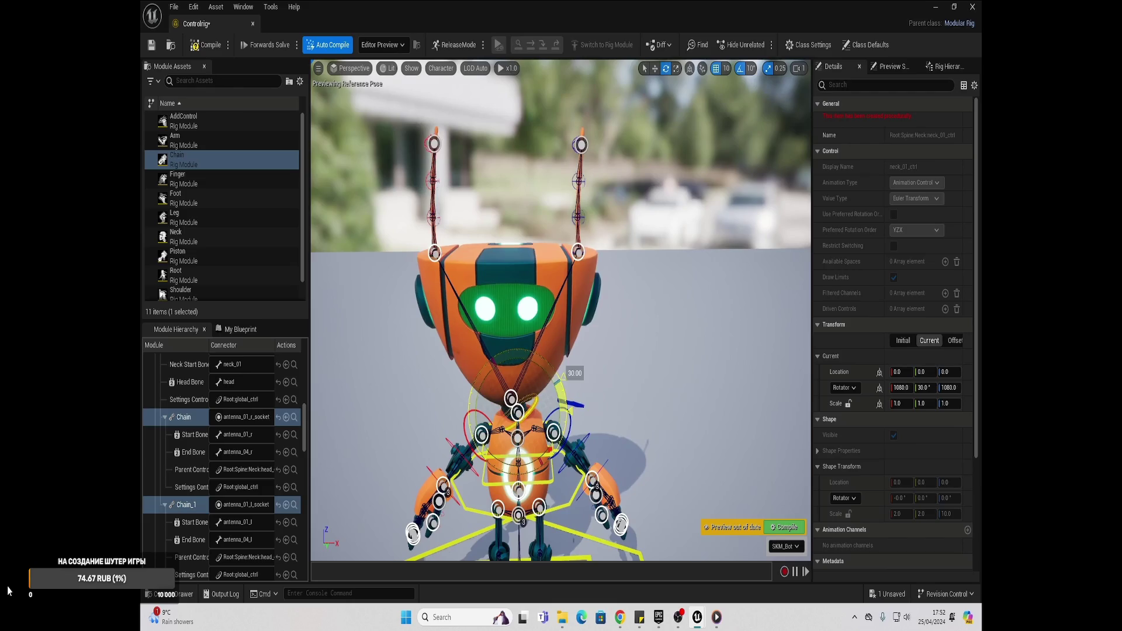
{"action": "key", "text": "space"}
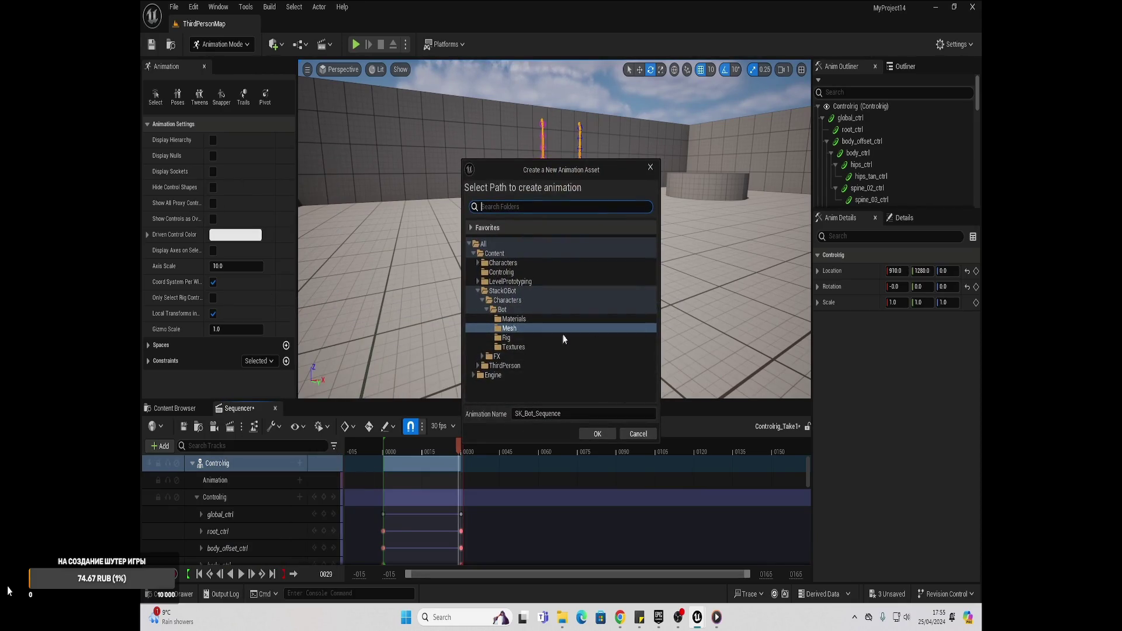
- Export the sequence as SK_Bot_Sequence and open it from StackOBot/Characters/Bot/Mesh
{"action": "left_click", "coordinate": [605, 434]}
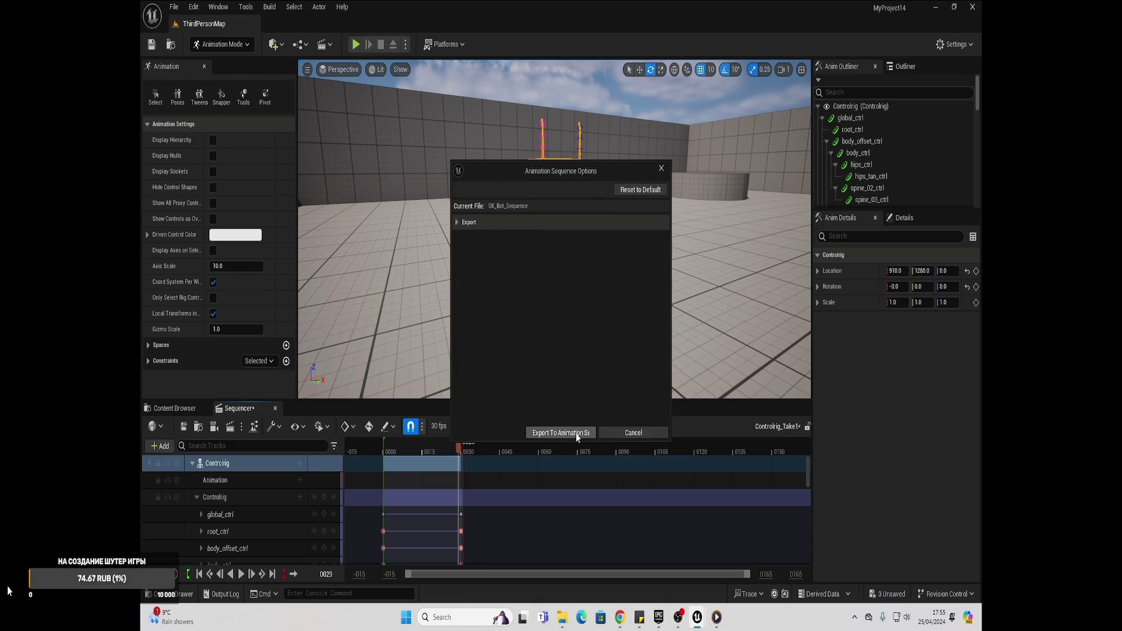
{"action": "left_click", "coordinate": [576, 433]}
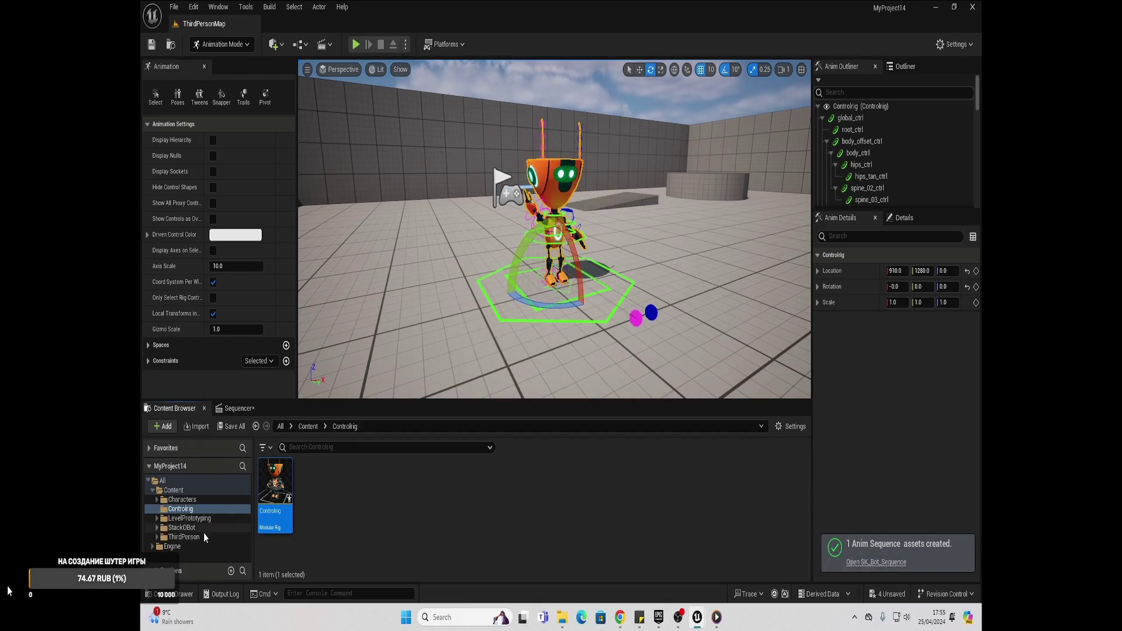
{"action": "left_click", "coordinate": [190, 528]}
{"action": "scroll", "coordinate": [191, 558], "scroll_direction": "down", "scroll_amount": 1}
{"action": "left_click", "coordinate": [187, 547]}
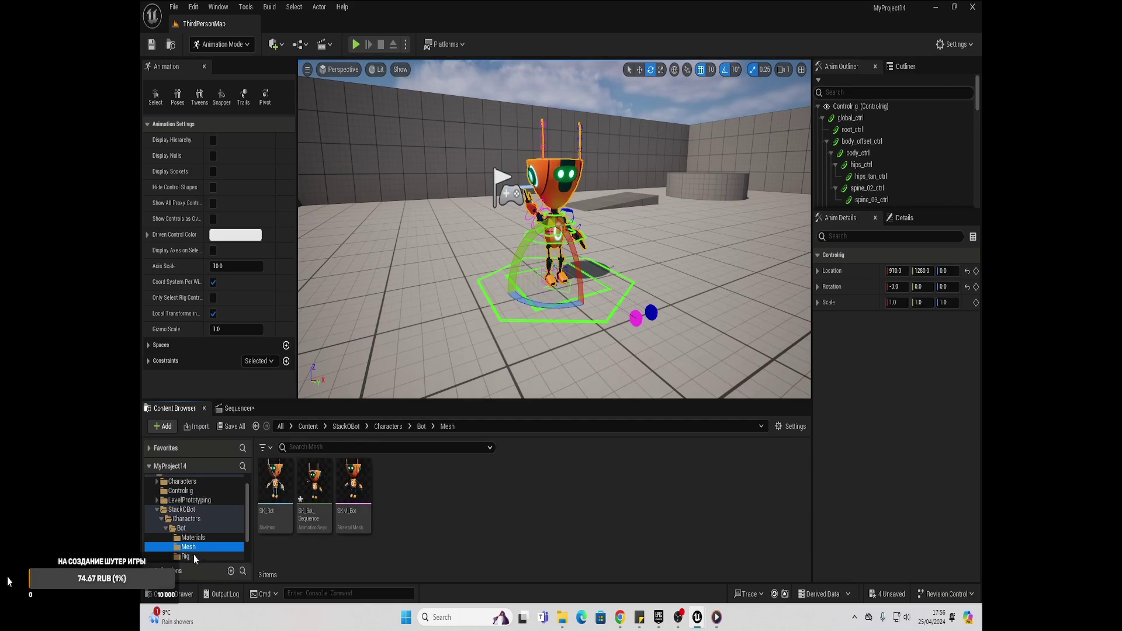
{"action": "left_click", "coordinate": [314, 488]}
{"action": "double_click", "coordinate": [316, 492]}
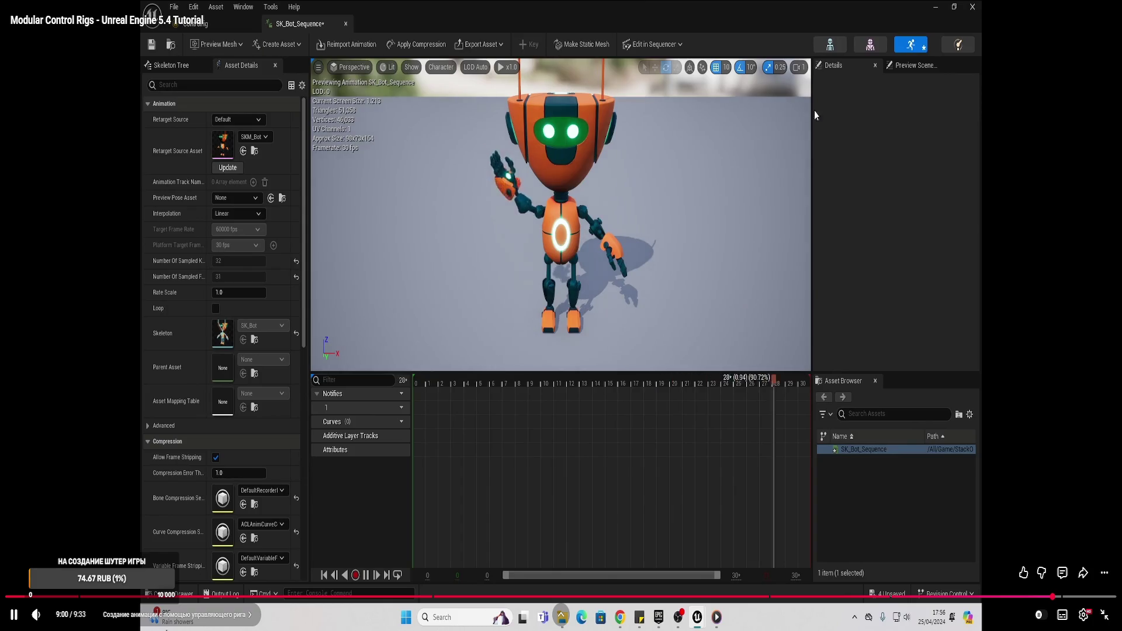
- Seek the tutorial video back to 8:15
{"action": "left_click", "coordinate": [967, 596]}
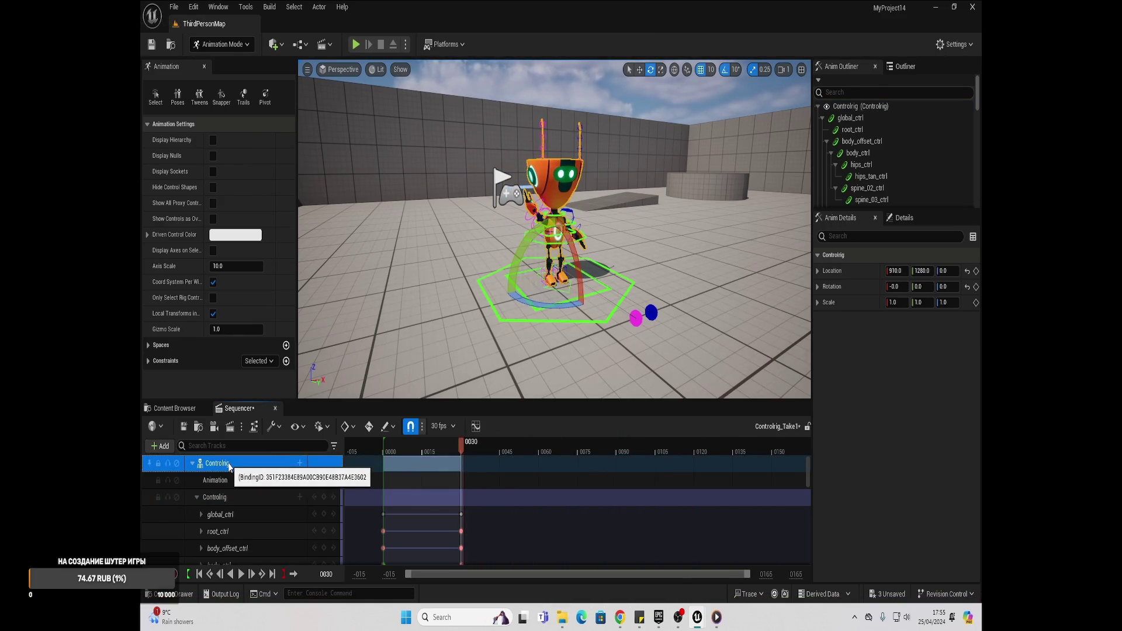
{"action": "mouse_move", "coordinate": [922, 592]}
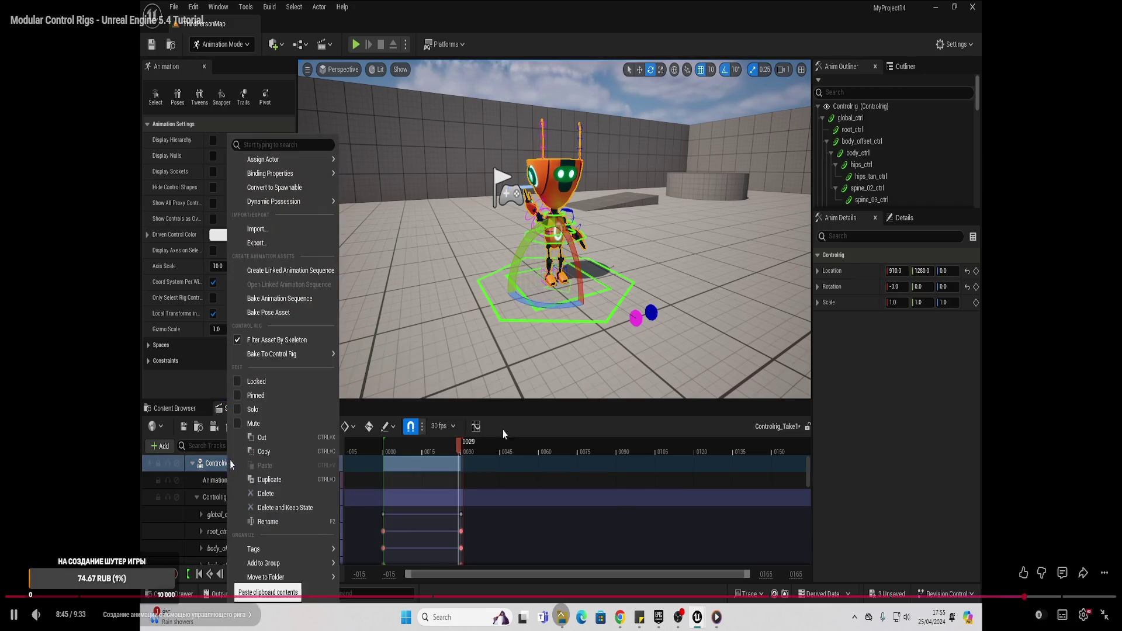
- Jump the tutorial to the bake step at 8:45 and pause at the asset dialog
{"action": "left_click", "coordinate": [459, 344]}
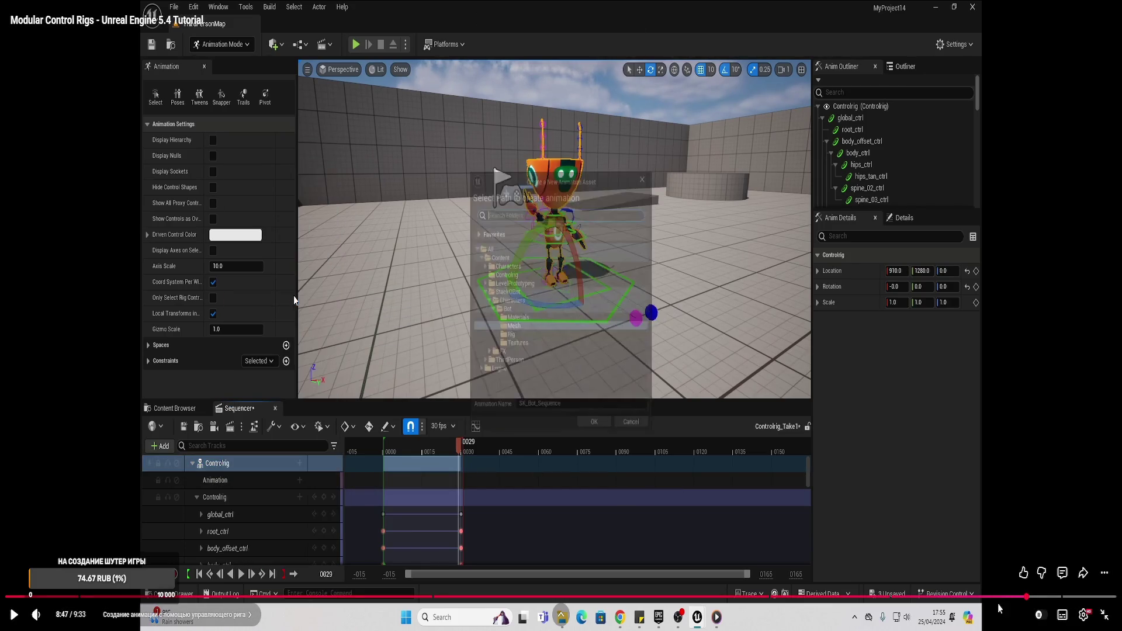
{"action": "left_click", "coordinate": [1026, 597]}
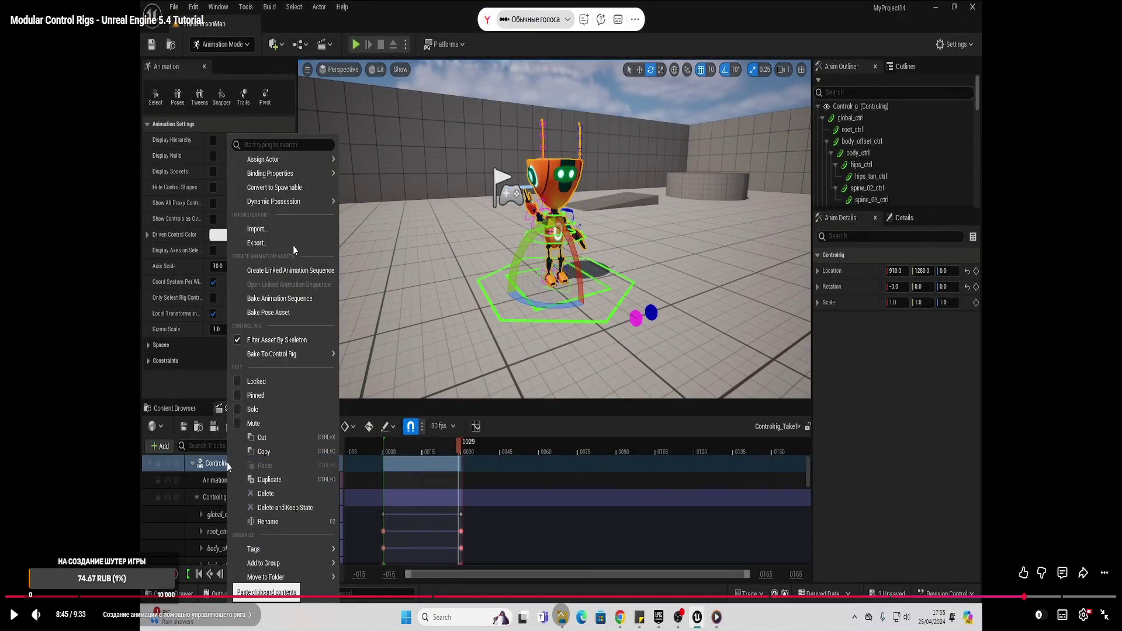
{"action": "left_click", "coordinate": [279, 305]}
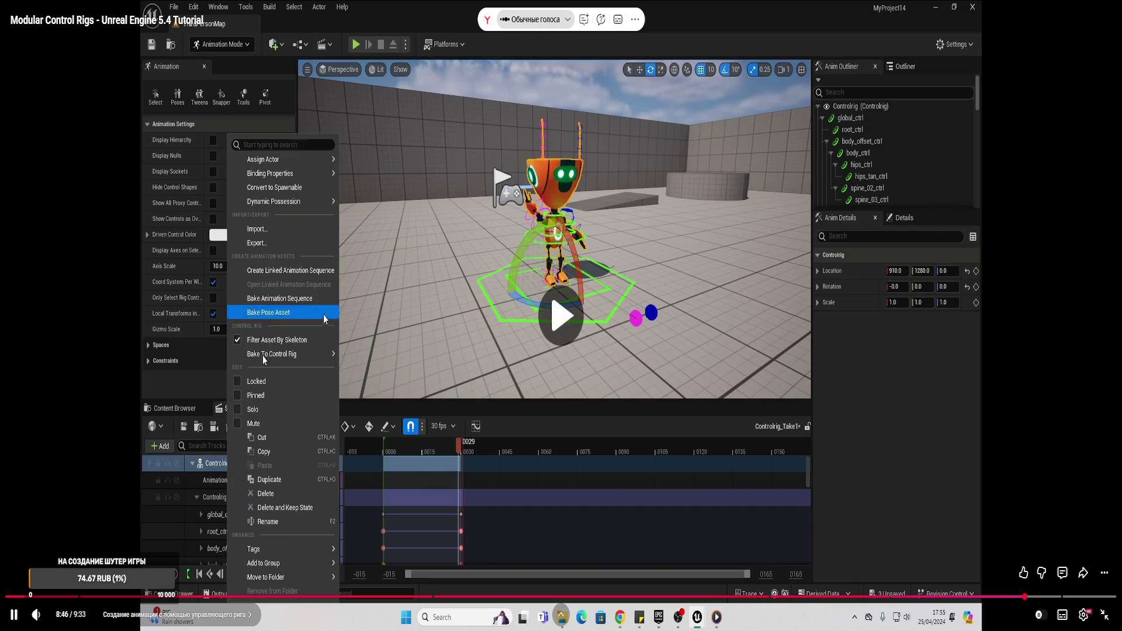
{"action": "left_click", "coordinate": [273, 279]}
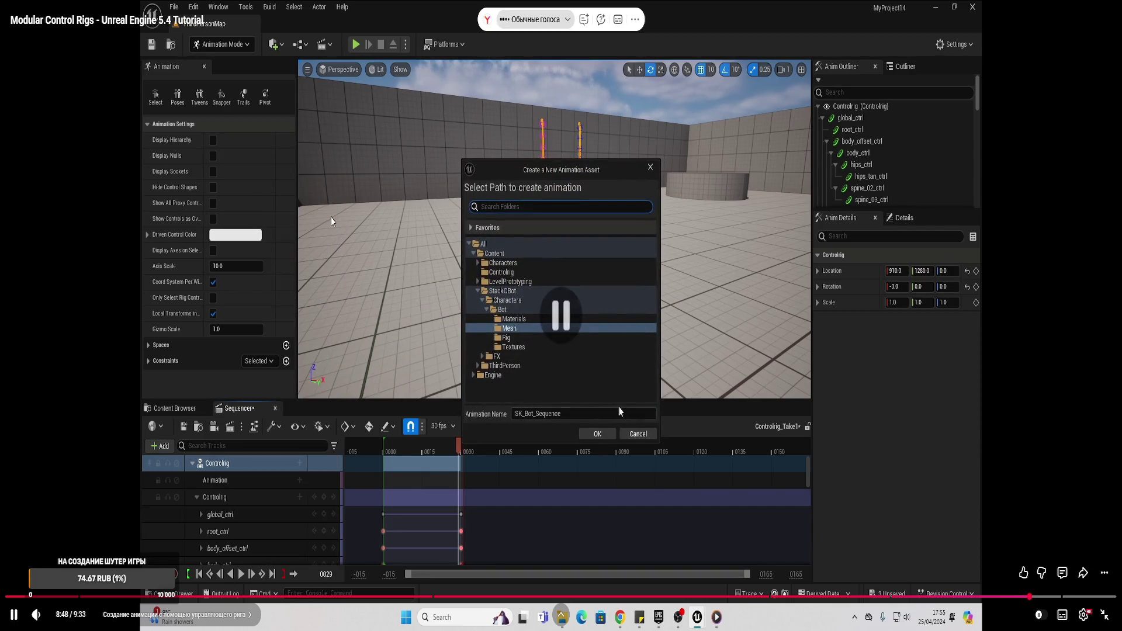
- Lower the video's playback speed to about 0.75x
{"action": "left_click", "coordinate": [1083, 615]}
{"action": "left_click", "coordinate": [1071, 562]}
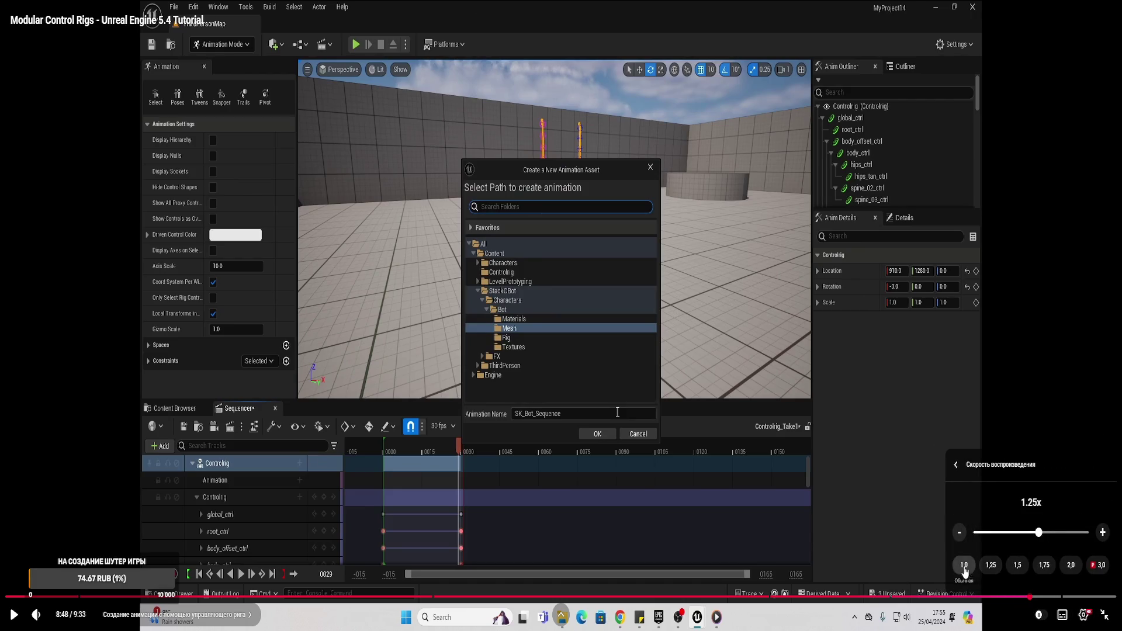
{"action": "left_click", "coordinate": [959, 533]}
{"action": "left_click", "coordinate": [959, 533]}
{"action": "left_click", "coordinate": [959, 533]}
{"action": "left_click", "coordinate": [959, 533]}
{"action": "left_click", "coordinate": [960, 533]}
{"action": "left_click", "coordinate": [959, 533]}
{"action": "left_click", "coordinate": [959, 533]}
{"action": "left_click", "coordinate": [959, 533]}
{"action": "left_click", "coordinate": [959, 533]}
{"action": "left_click", "coordinate": [725, 402]}
- Rewind a few seconds, pause at the Controlrig track options, and exit fullscreen
{"action": "left_click", "coordinate": [725, 402]}
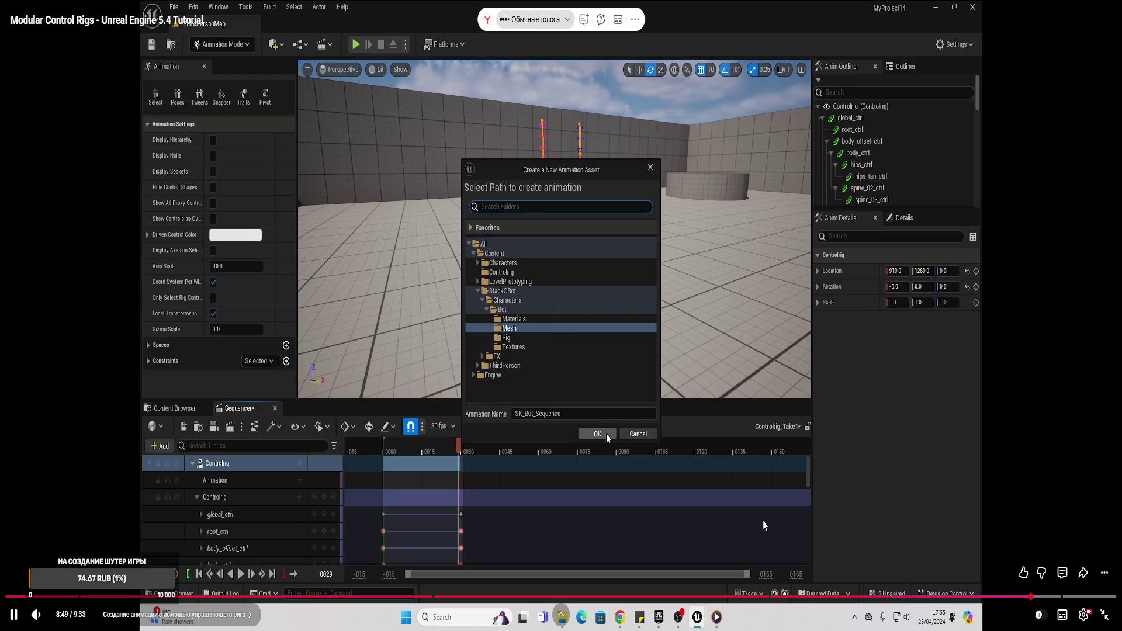
{"action": "key", "text": "Left"}
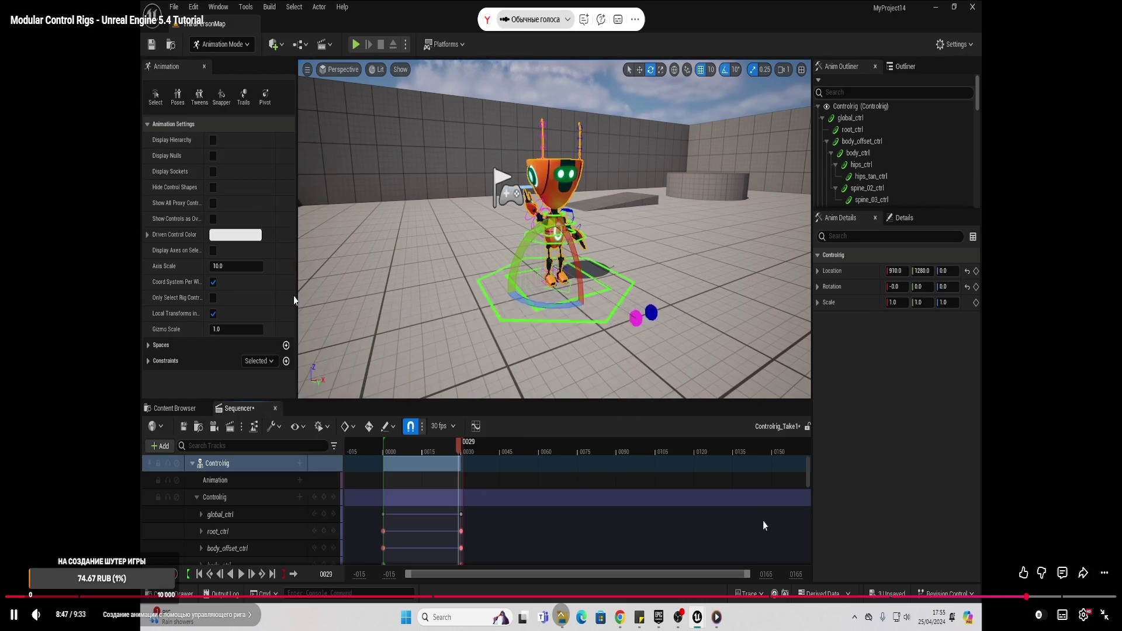
{"action": "left_click", "coordinate": [762, 520]}
{"action": "key", "text": "Left"}
{"action": "left_click", "coordinate": [763, 520]}
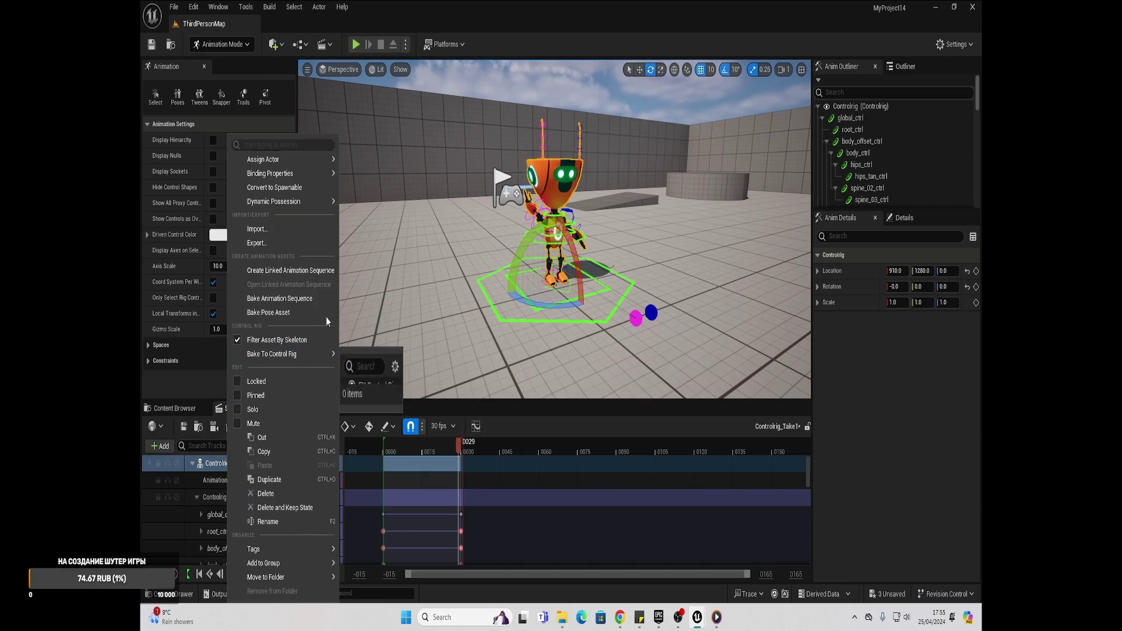
{"action": "left_click", "coordinate": [763, 521]}
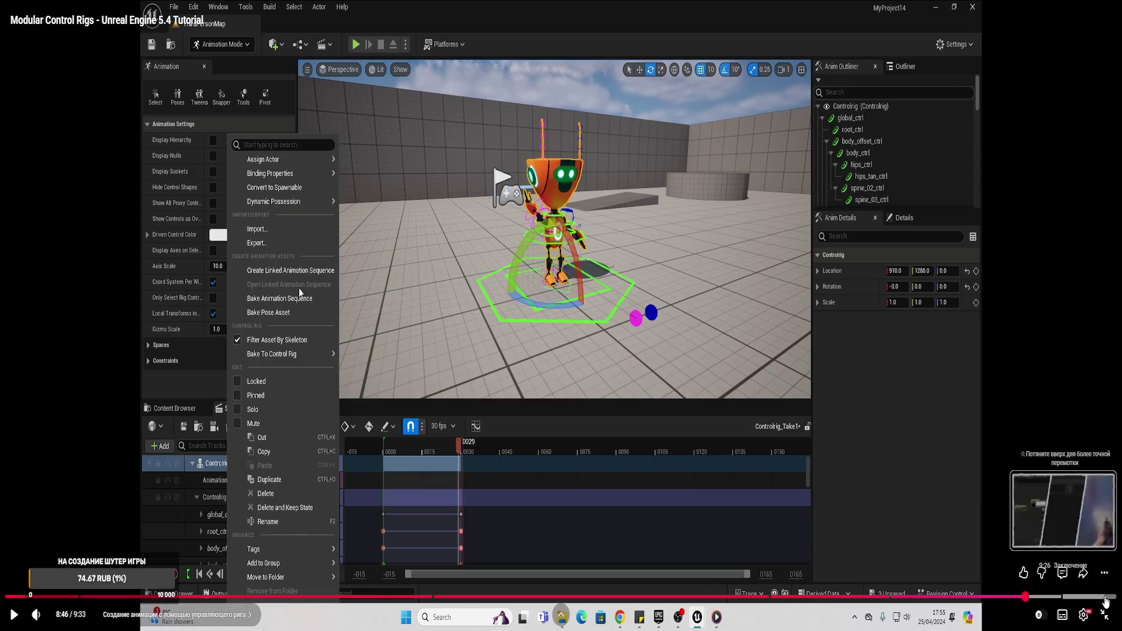
{"action": "left_click", "coordinate": [1103, 616]}
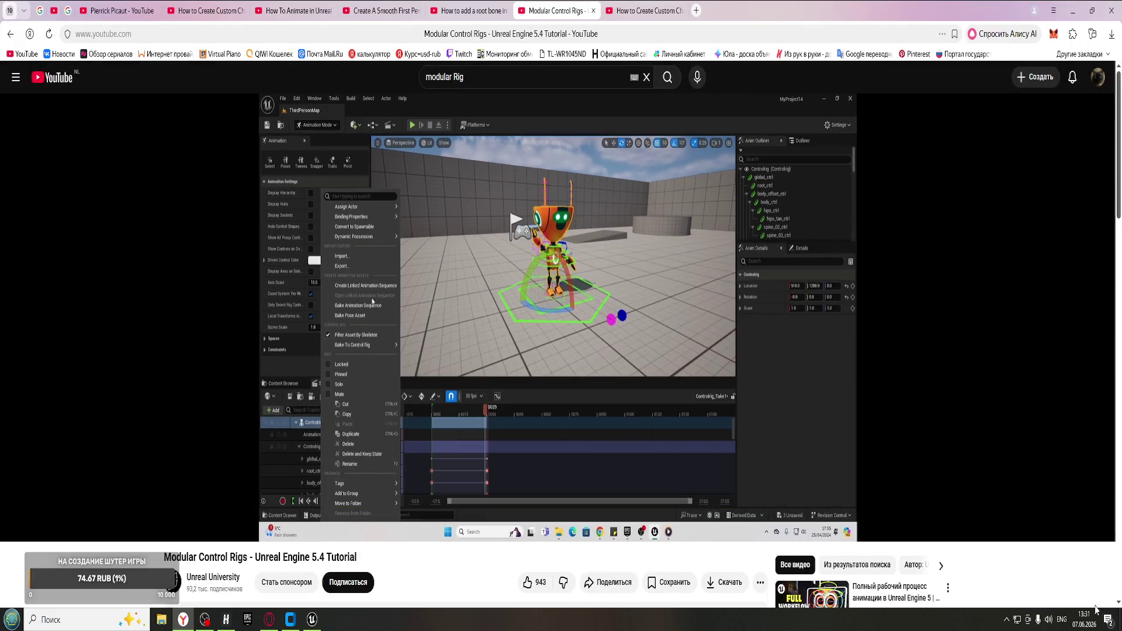
- Watch the tutorial fullscreen with the playback speed set to 1.25x
{"action": "left_click", "coordinate": [1096, 528]}
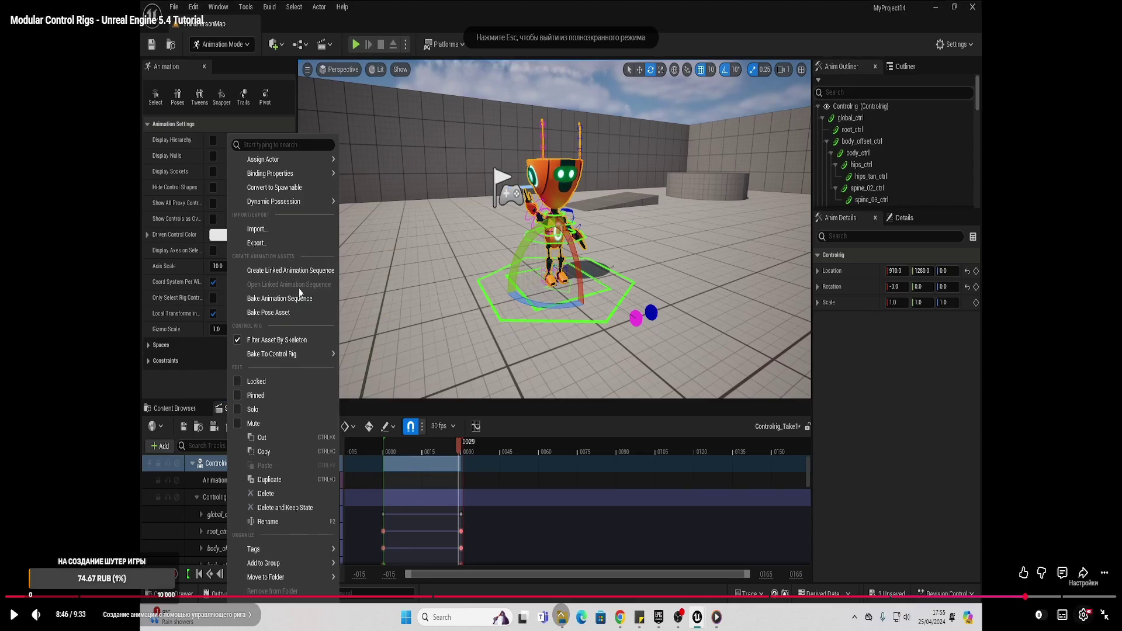
{"action": "left_click", "coordinate": [1084, 617]}
{"action": "left_click", "coordinate": [1070, 552]}
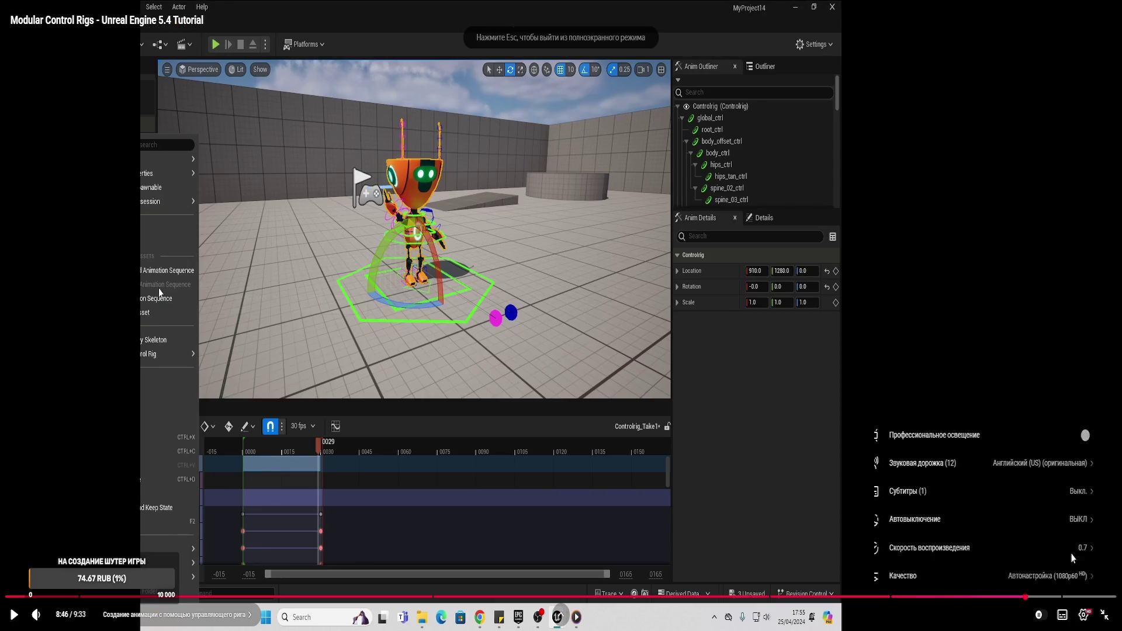
{"action": "left_click", "coordinate": [990, 564]}
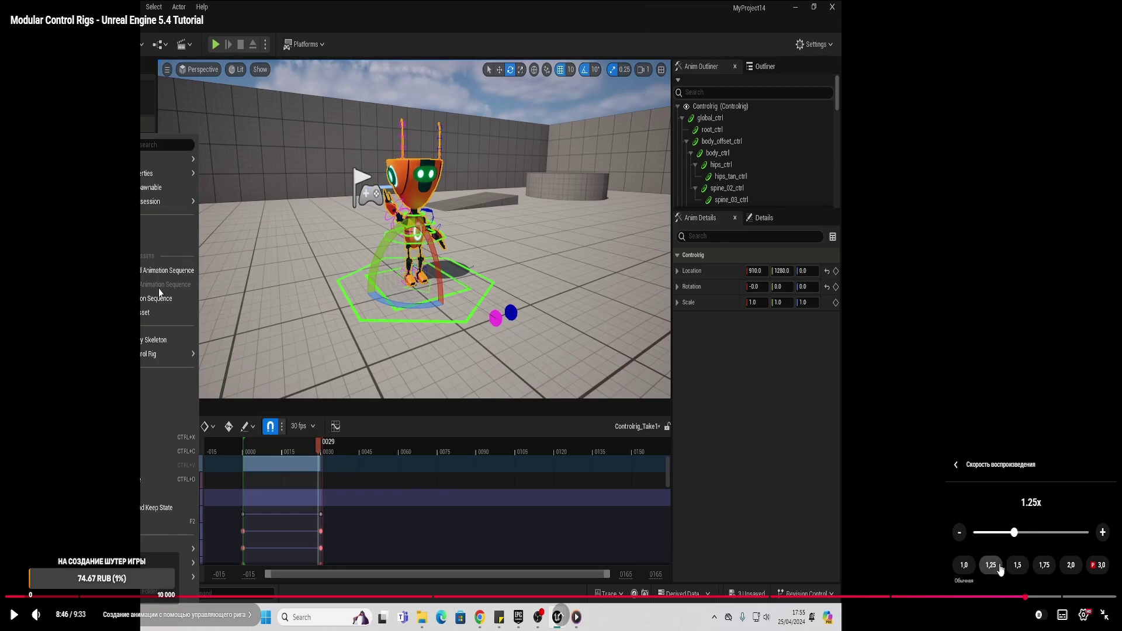
{"action": "left_click", "coordinate": [767, 462]}
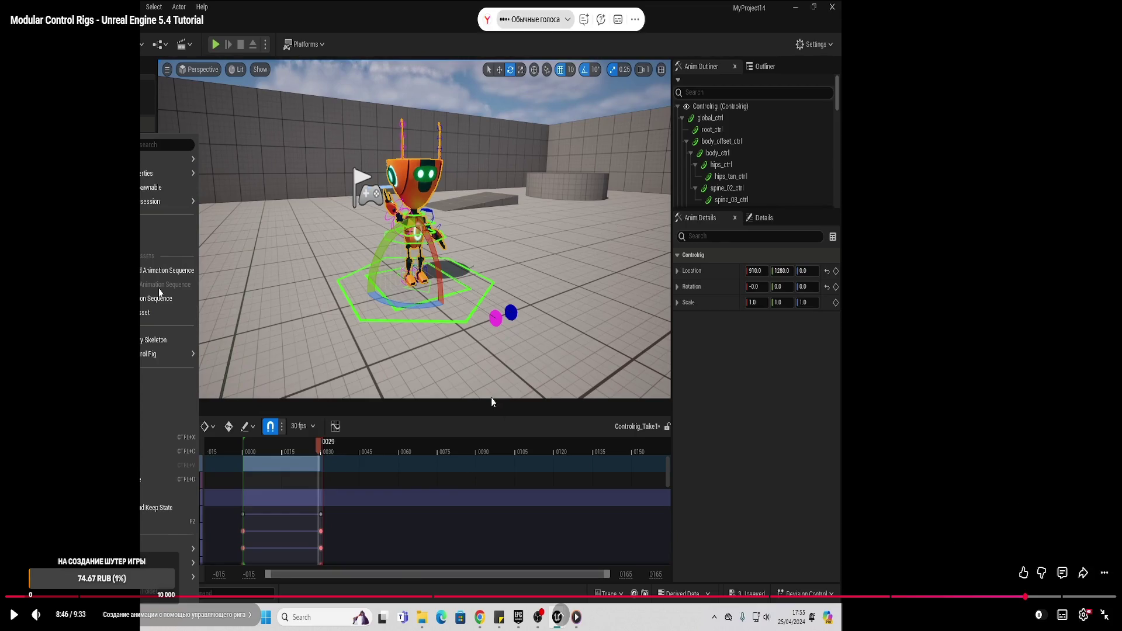
- Resume the tutorial at 1.25x, then leave fullscreen for the regular page view
{"action": "left_click", "coordinate": [472, 413]}
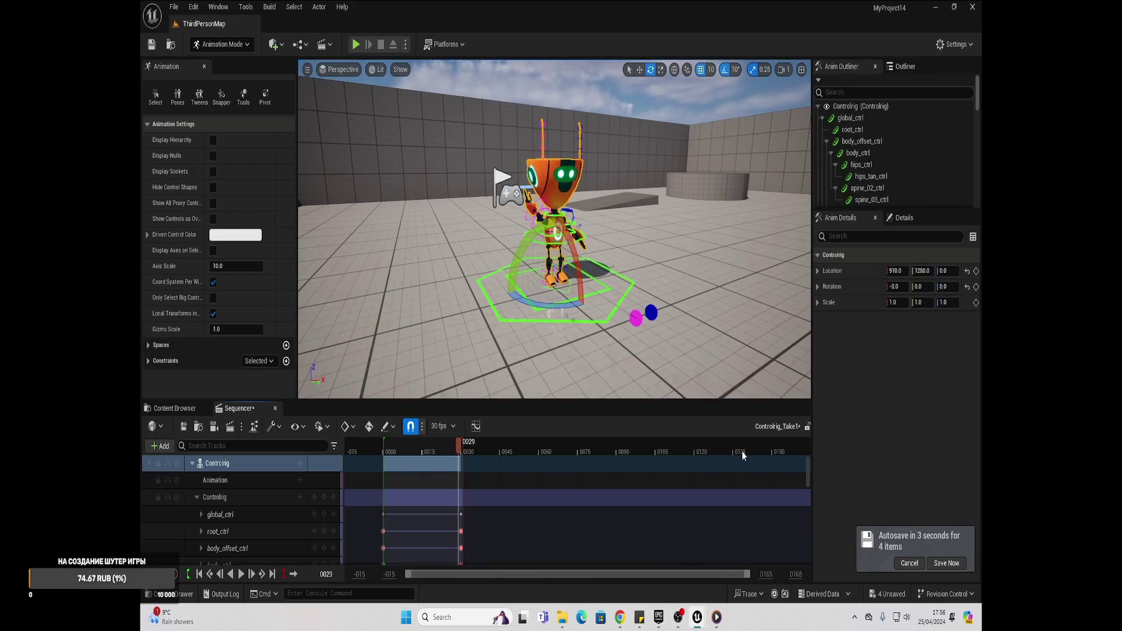
{"action": "mouse_move", "coordinate": [396, 302]}
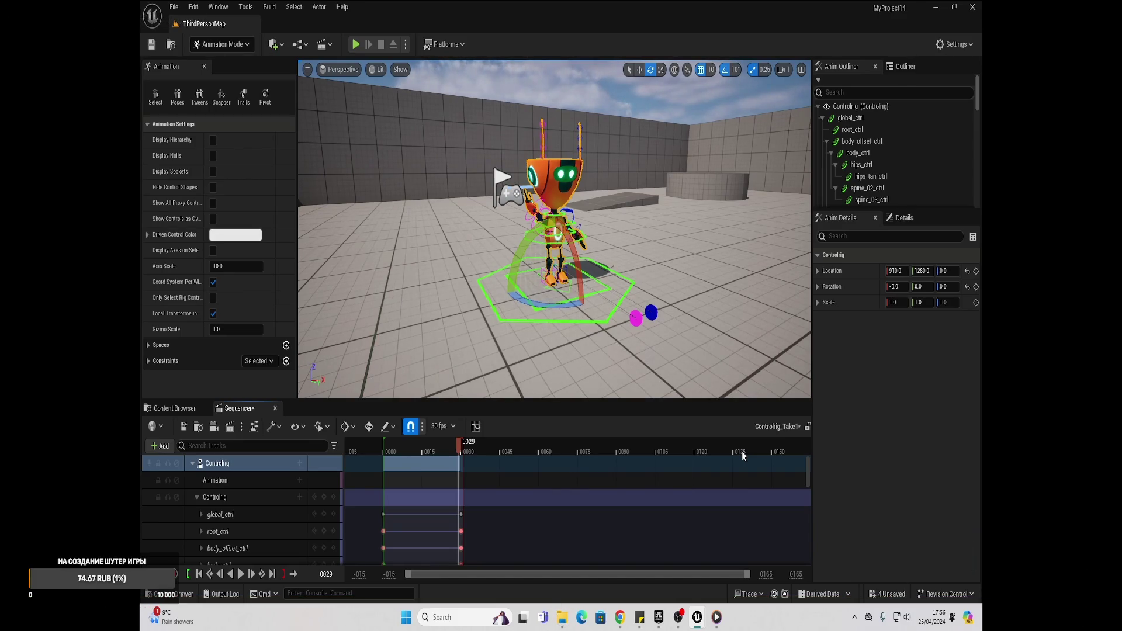
{"action": "double_click", "coordinate": [663, 273]}
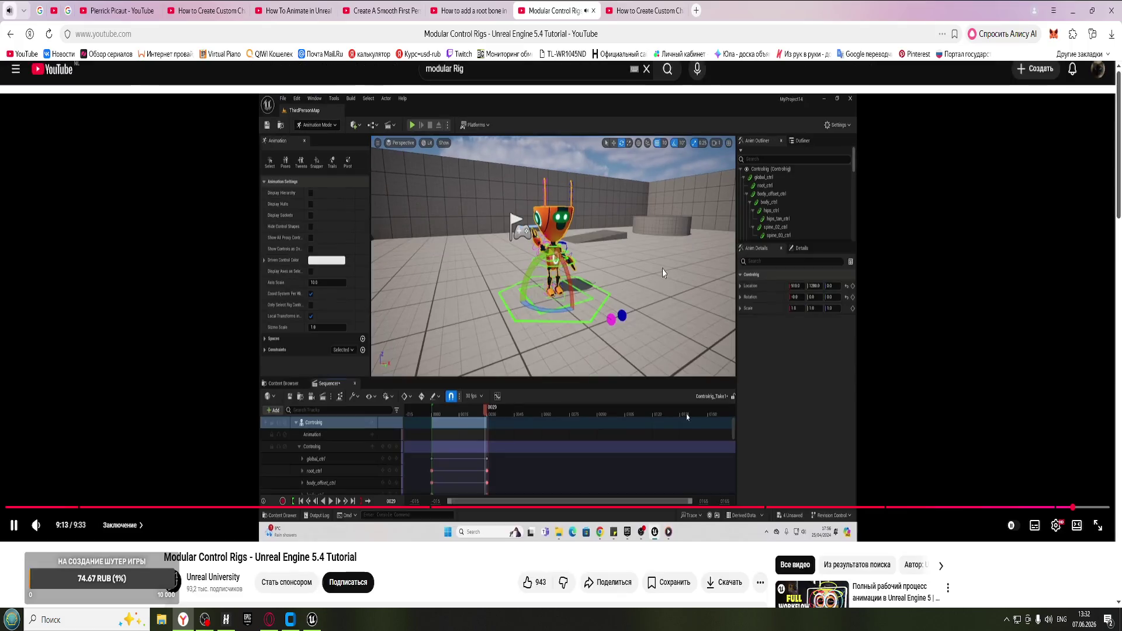
- Scroll the tutorial page, then switch to the custom character skeletons video tab
{"action": "scroll", "coordinate": [667, 264], "scroll_direction": "down", "scroll_amount": 3}
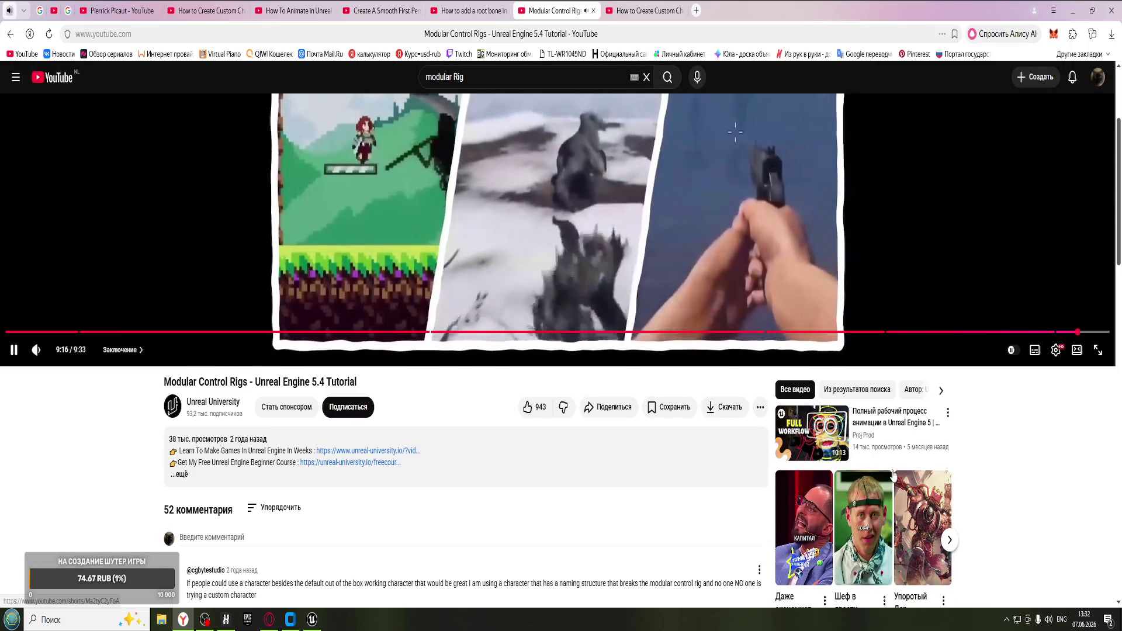
{"action": "mouse_move", "coordinate": [799, 439]}
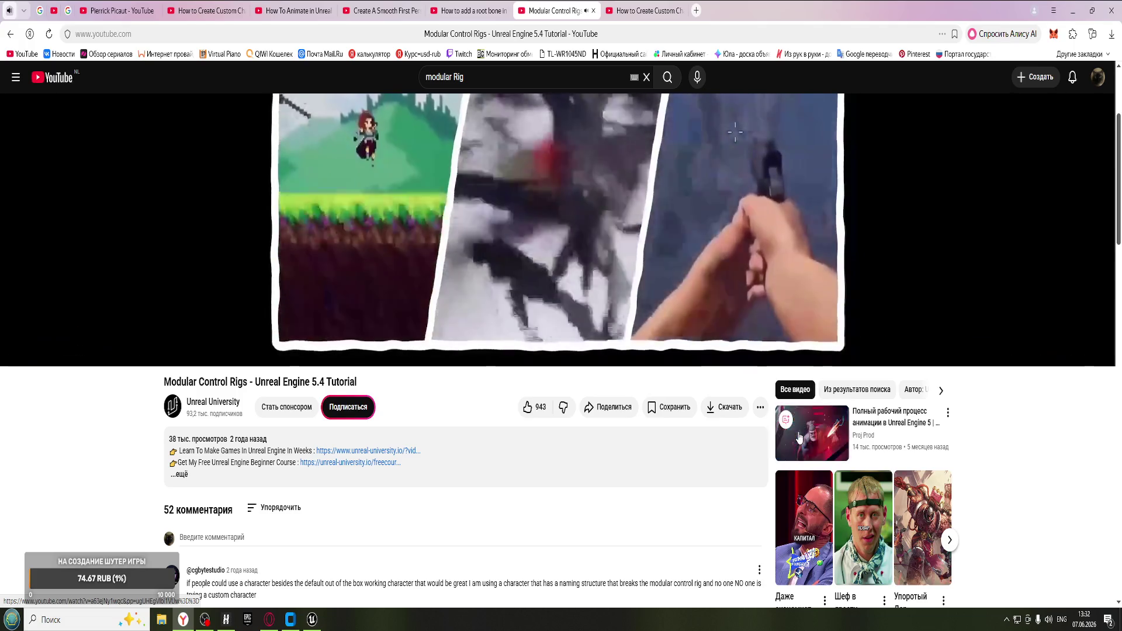
{"action": "scroll", "coordinate": [647, 450], "scroll_direction": "down", "scroll_amount": 3}
{"action": "scroll", "coordinate": [300, 346], "scroll_direction": "up", "scroll_amount": 2}
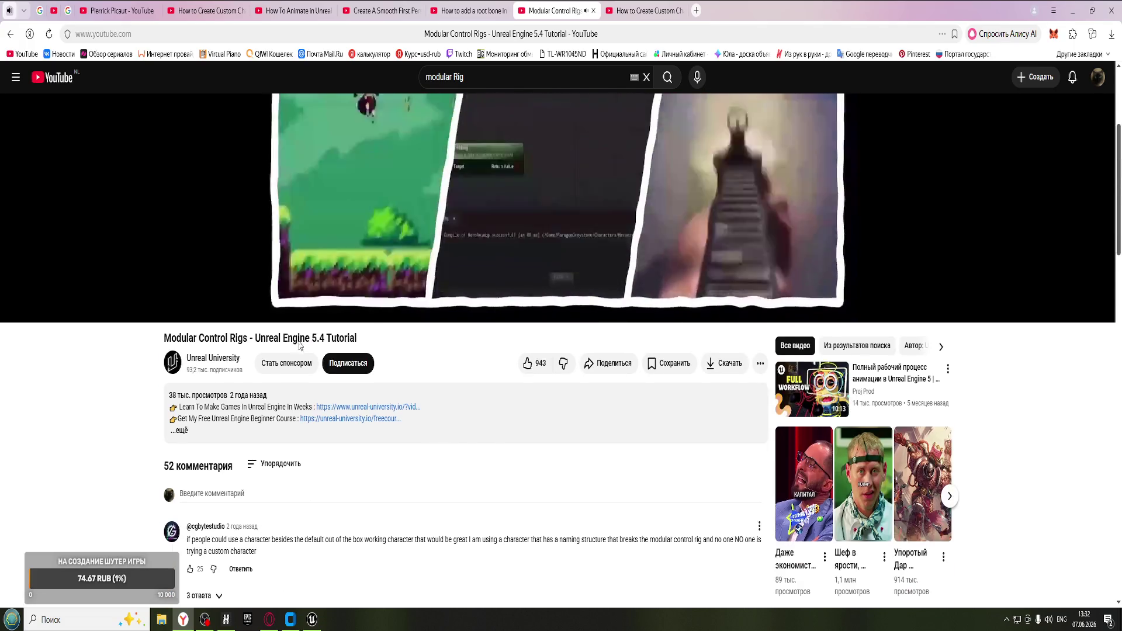
{"action": "scroll", "coordinate": [300, 346], "scroll_direction": "up", "scroll_amount": 1}
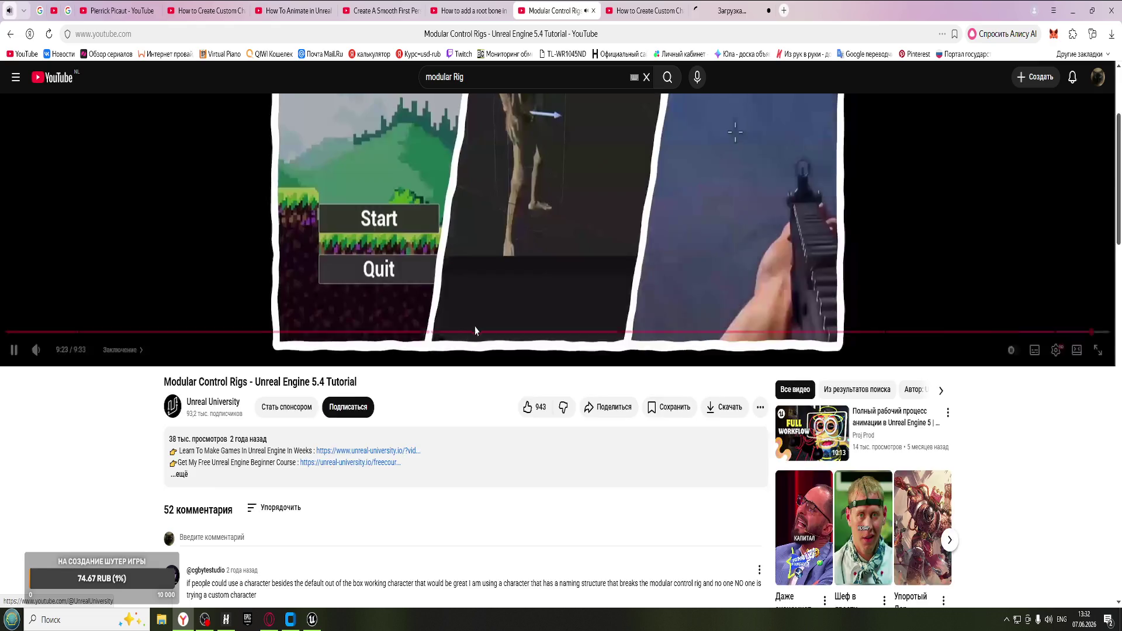
{"action": "scroll", "coordinate": [475, 330], "scroll_direction": "up", "scroll_amount": 3}
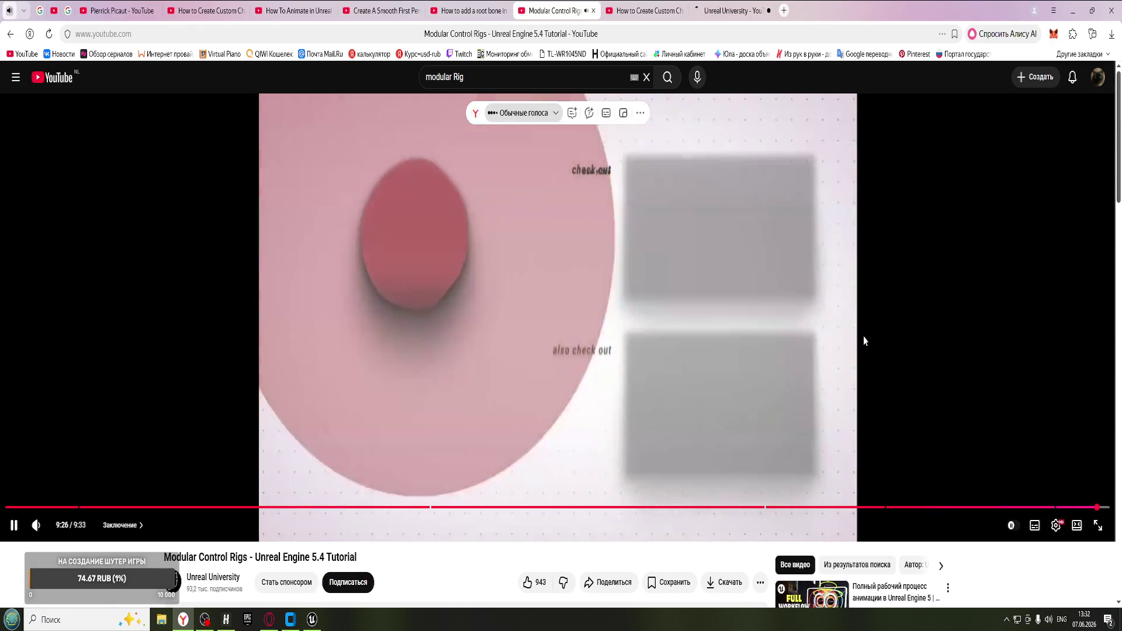
{"action": "left_click", "coordinate": [626, 12]}
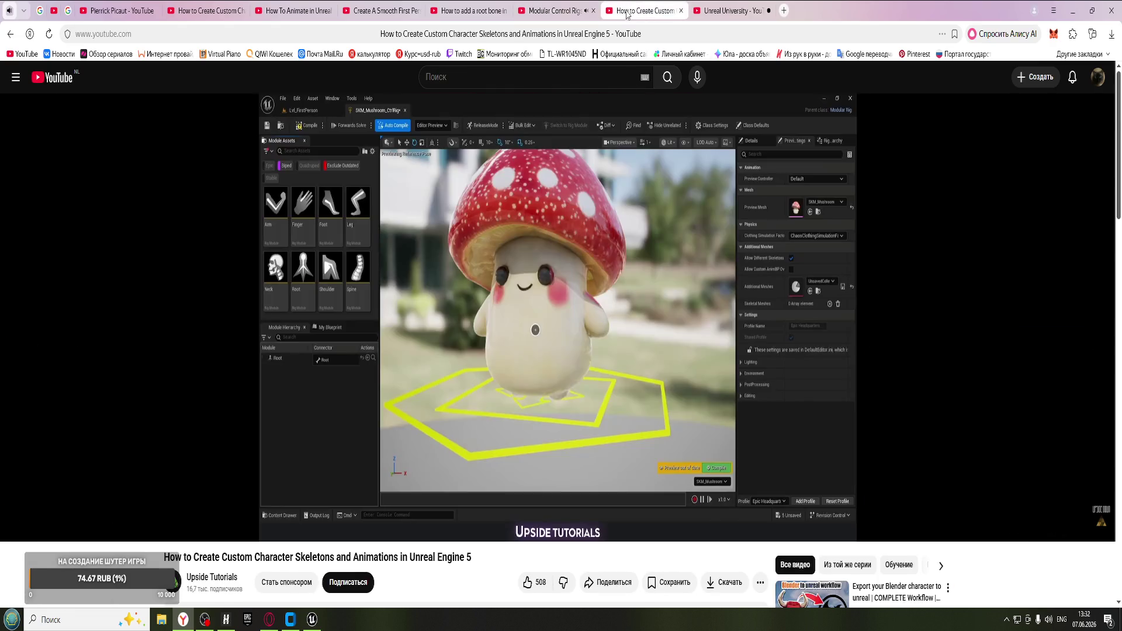
- Browse the Unreal University channel's Videos list, then scroll through its Playlists
{"action": "key", "text": "ctrl+Tab"}
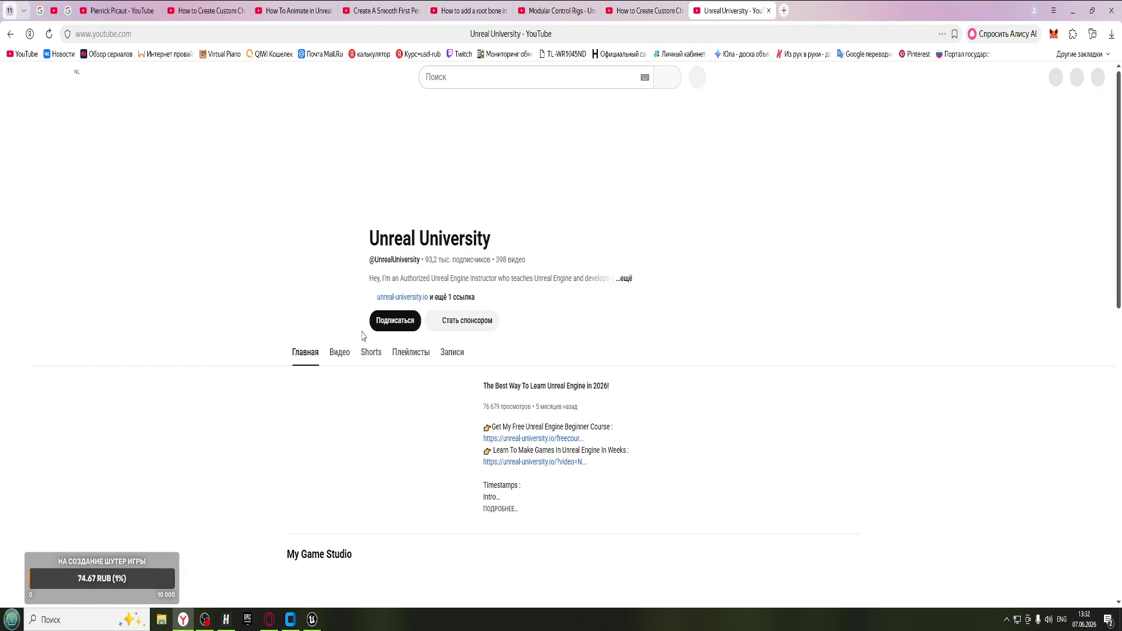
{"action": "left_click", "coordinate": [341, 352]}
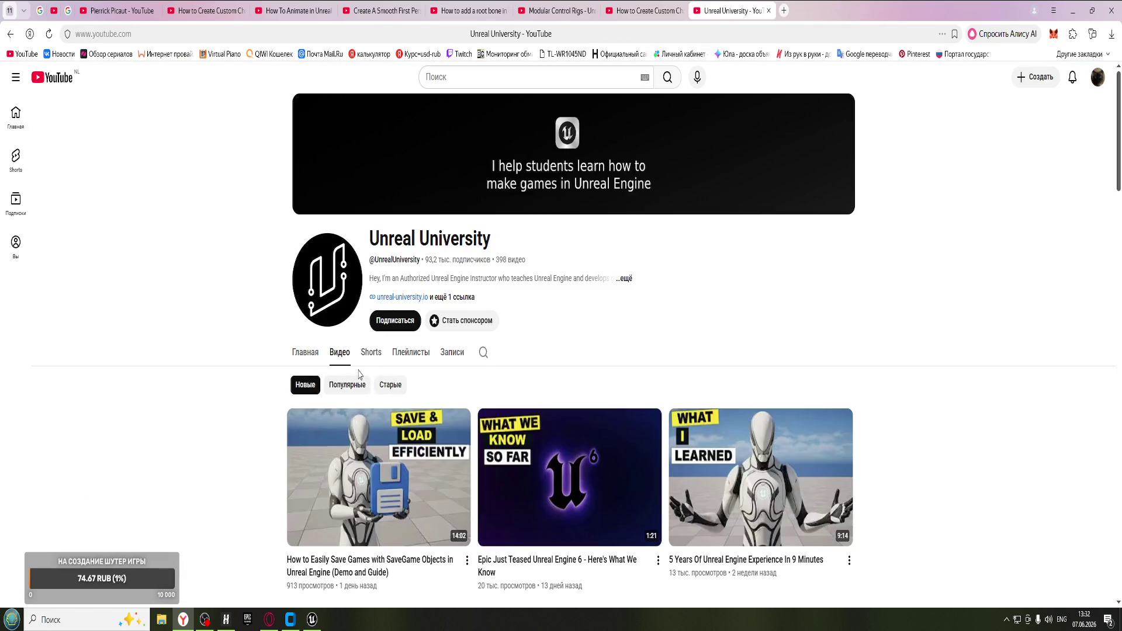
{"action": "scroll", "coordinate": [360, 374], "scroll_direction": "down", "scroll_amount": 10}
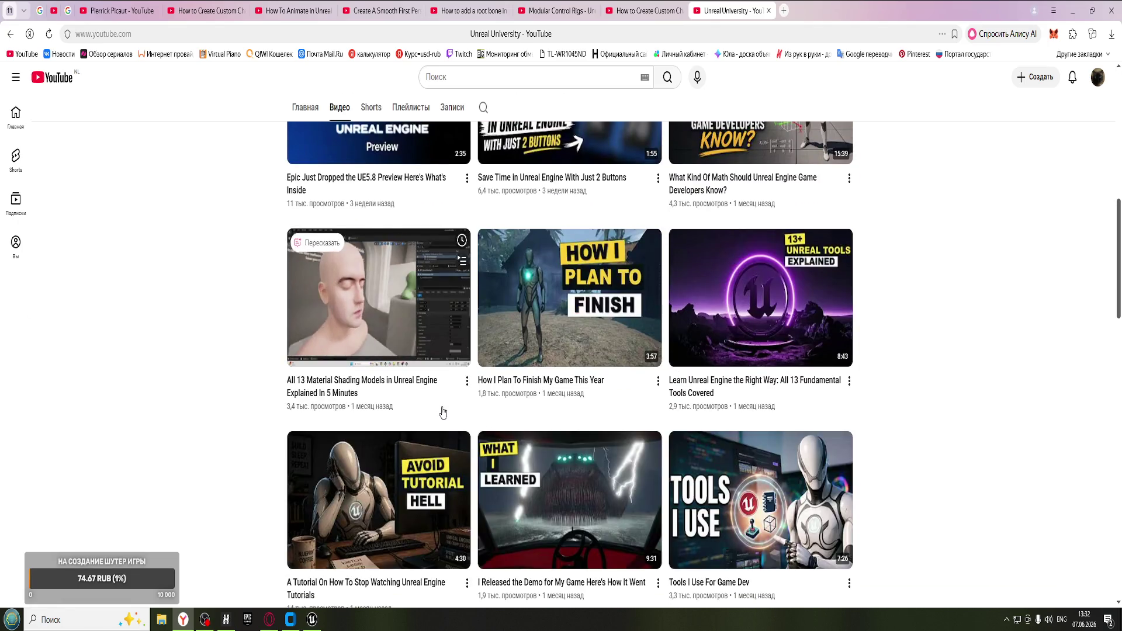
{"action": "scroll", "coordinate": [443, 413], "scroll_direction": "up", "scroll_amount": 1}
{"action": "left_click", "coordinate": [411, 107]}
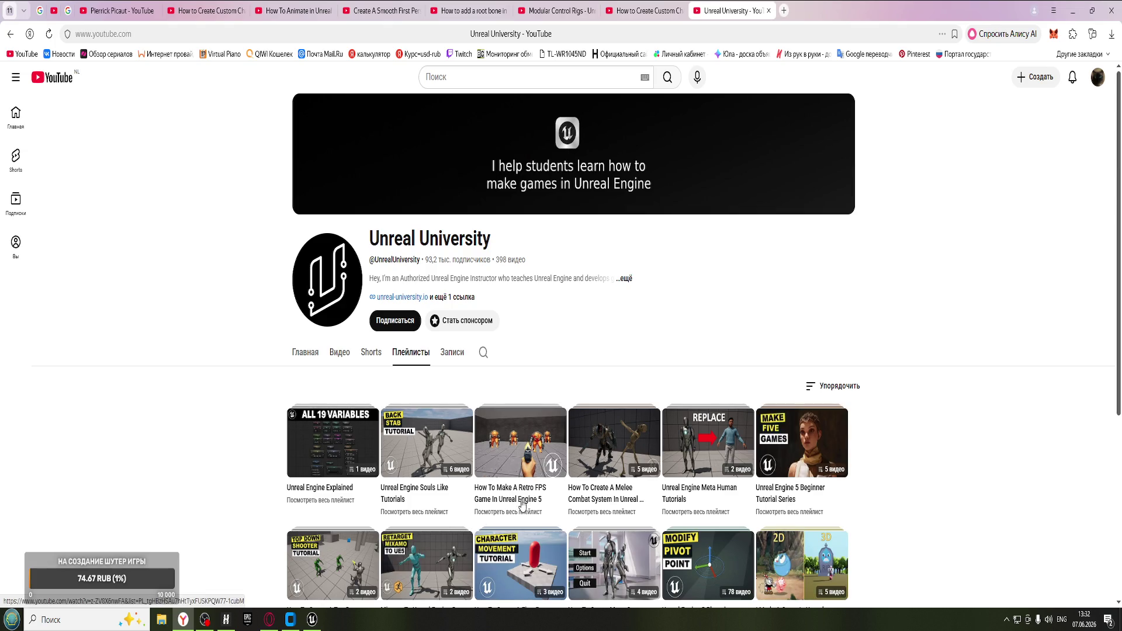
{"action": "scroll", "coordinate": [484, 503], "scroll_direction": "down", "scroll_amount": 1}
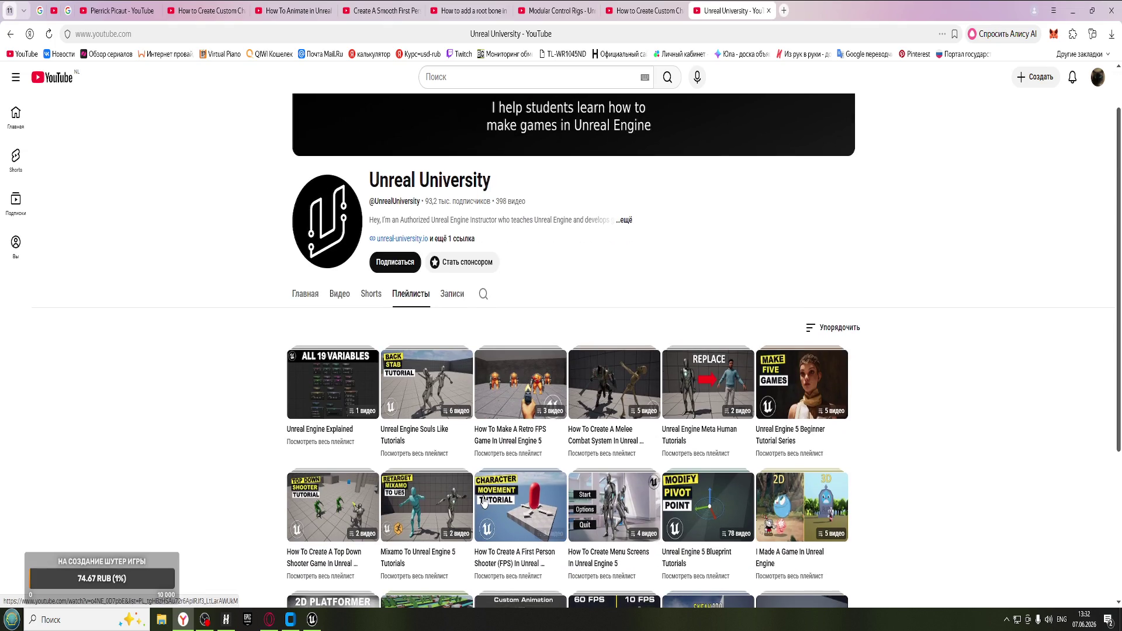
{"action": "scroll", "coordinate": [484, 502], "scroll_direction": "down", "scroll_amount": 4}
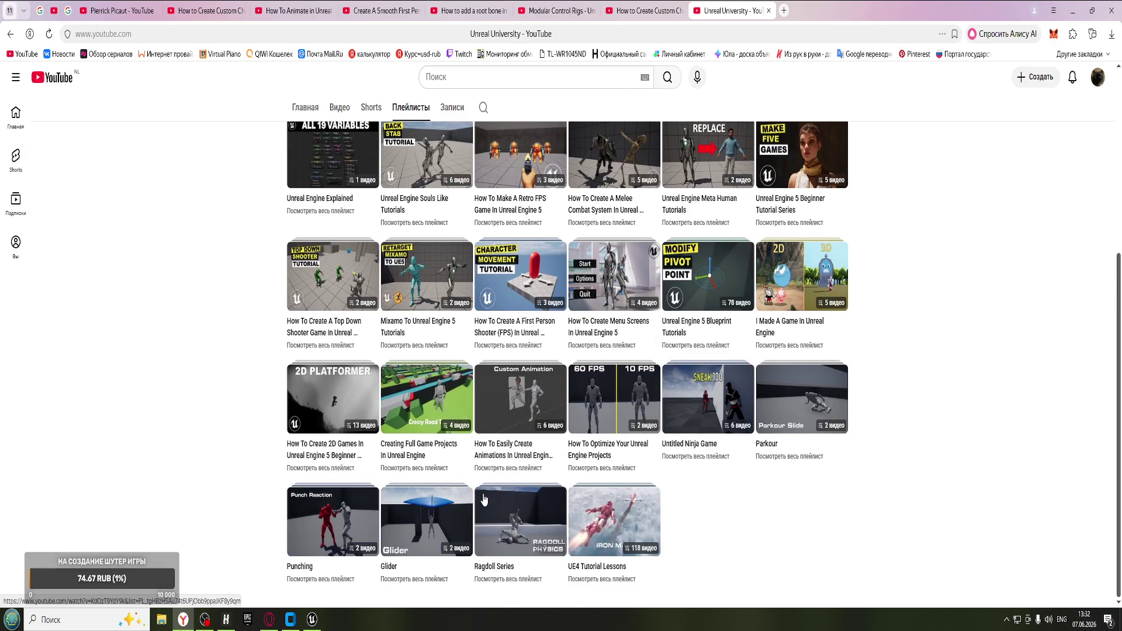
{"action": "left_click", "coordinate": [205, 619]}
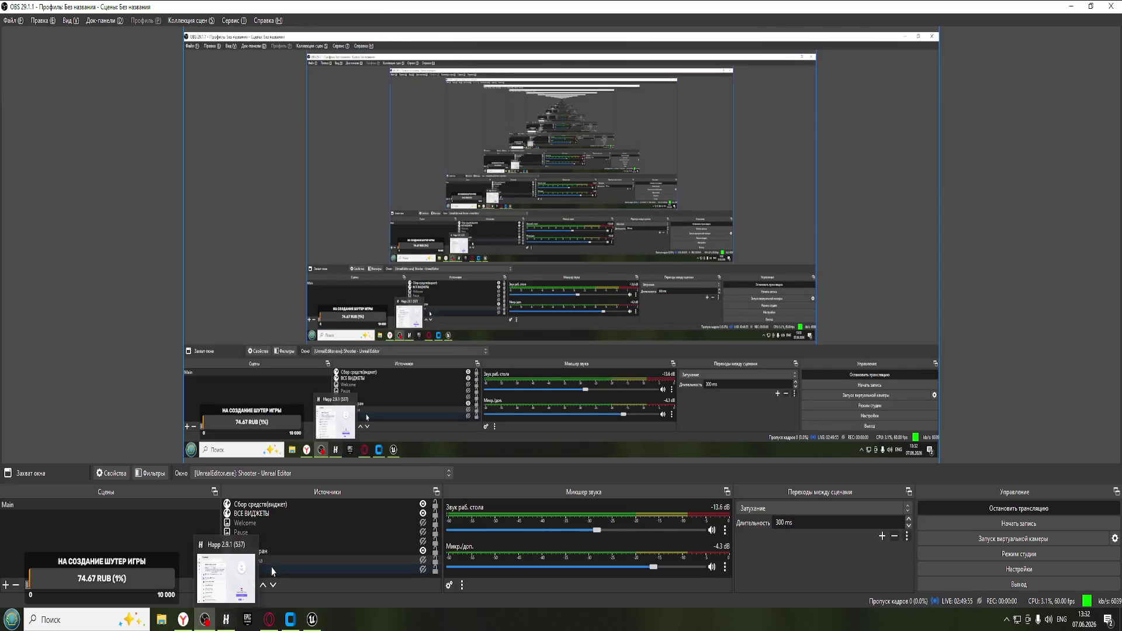
- Make the Pause source visible so the stream shows the PAUSE card
{"action": "left_click", "coordinate": [422, 533]}
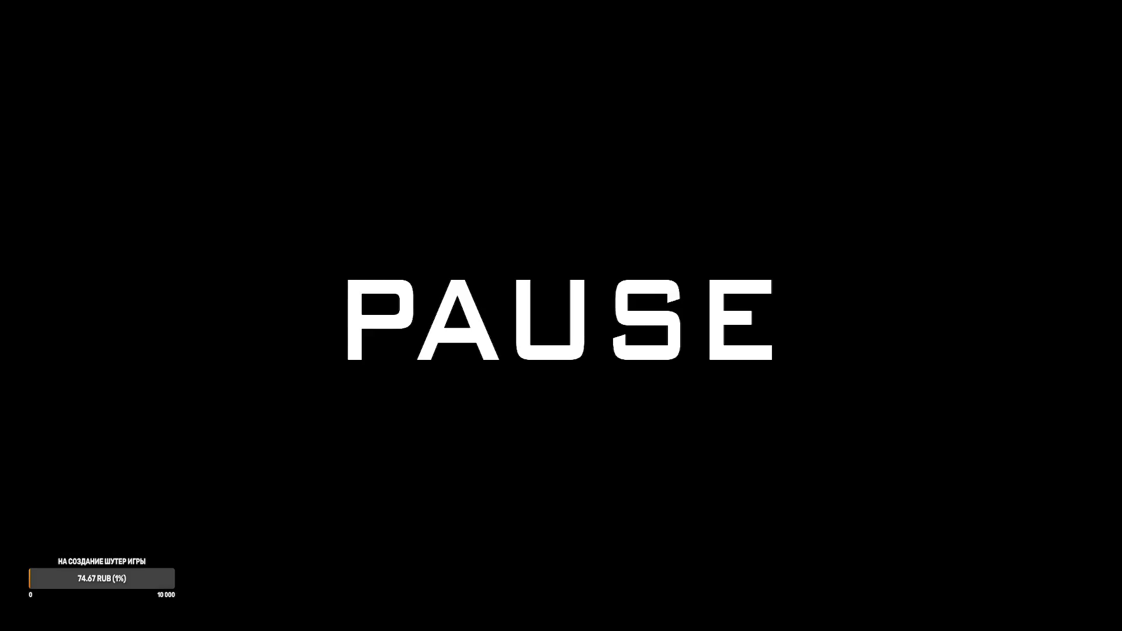